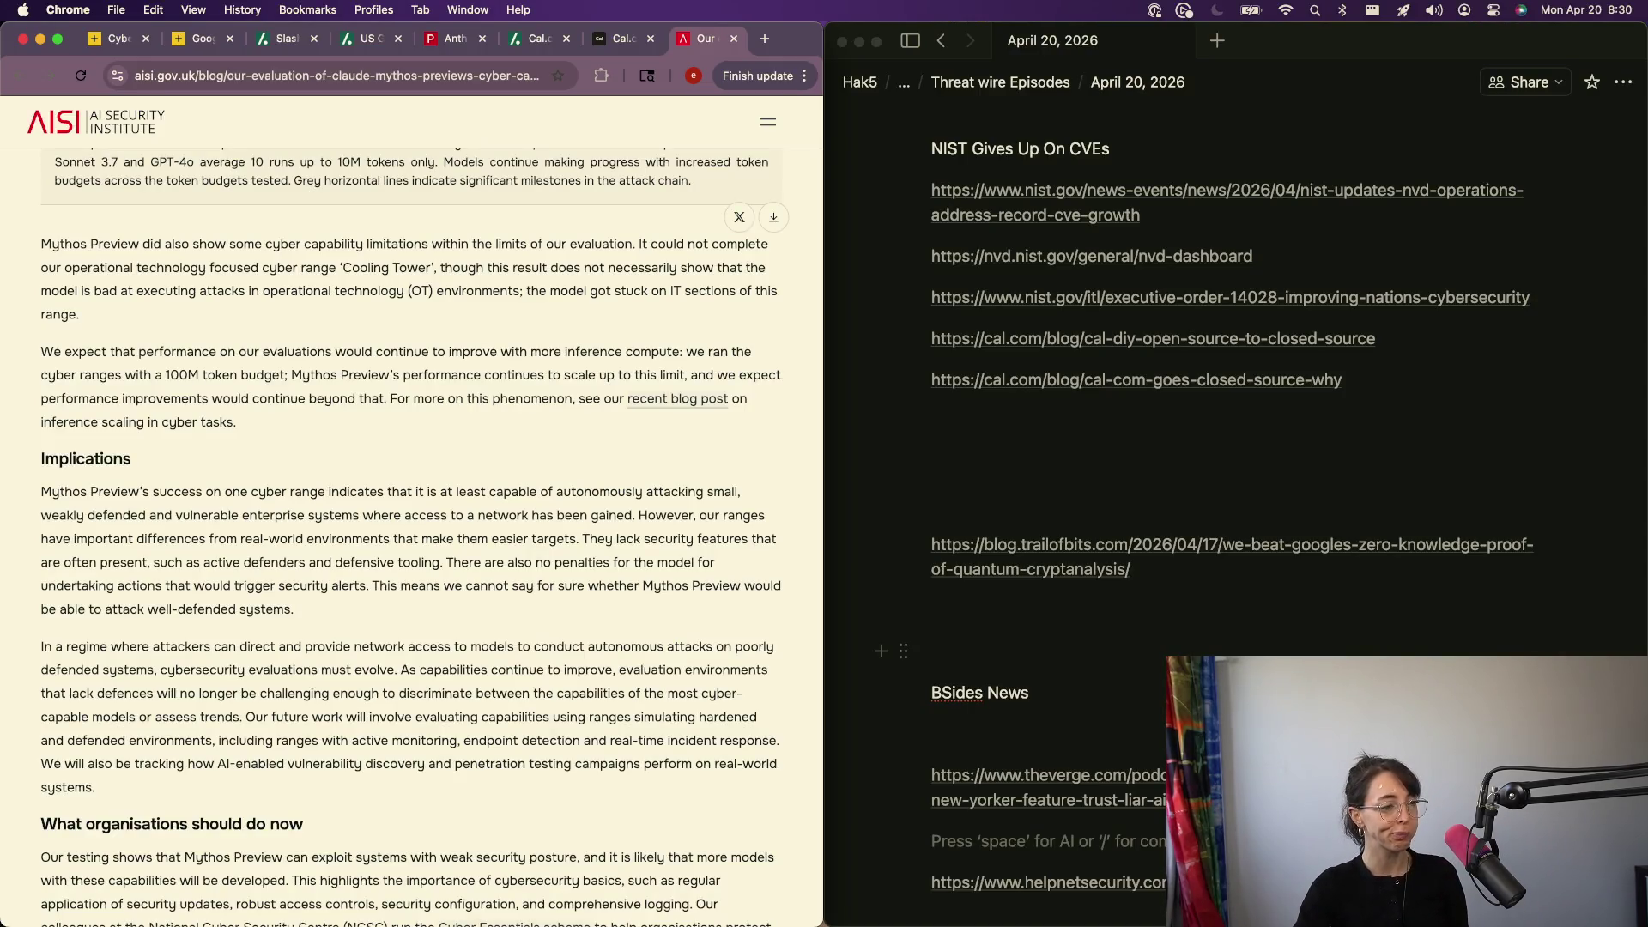
pyautogui.scroll(-2, 745, 797)
pyautogui.scroll(-10, 745, 796)
pyautogui.scroll(5, 744, 796)
pyautogui.scroll(15, 744, 796)
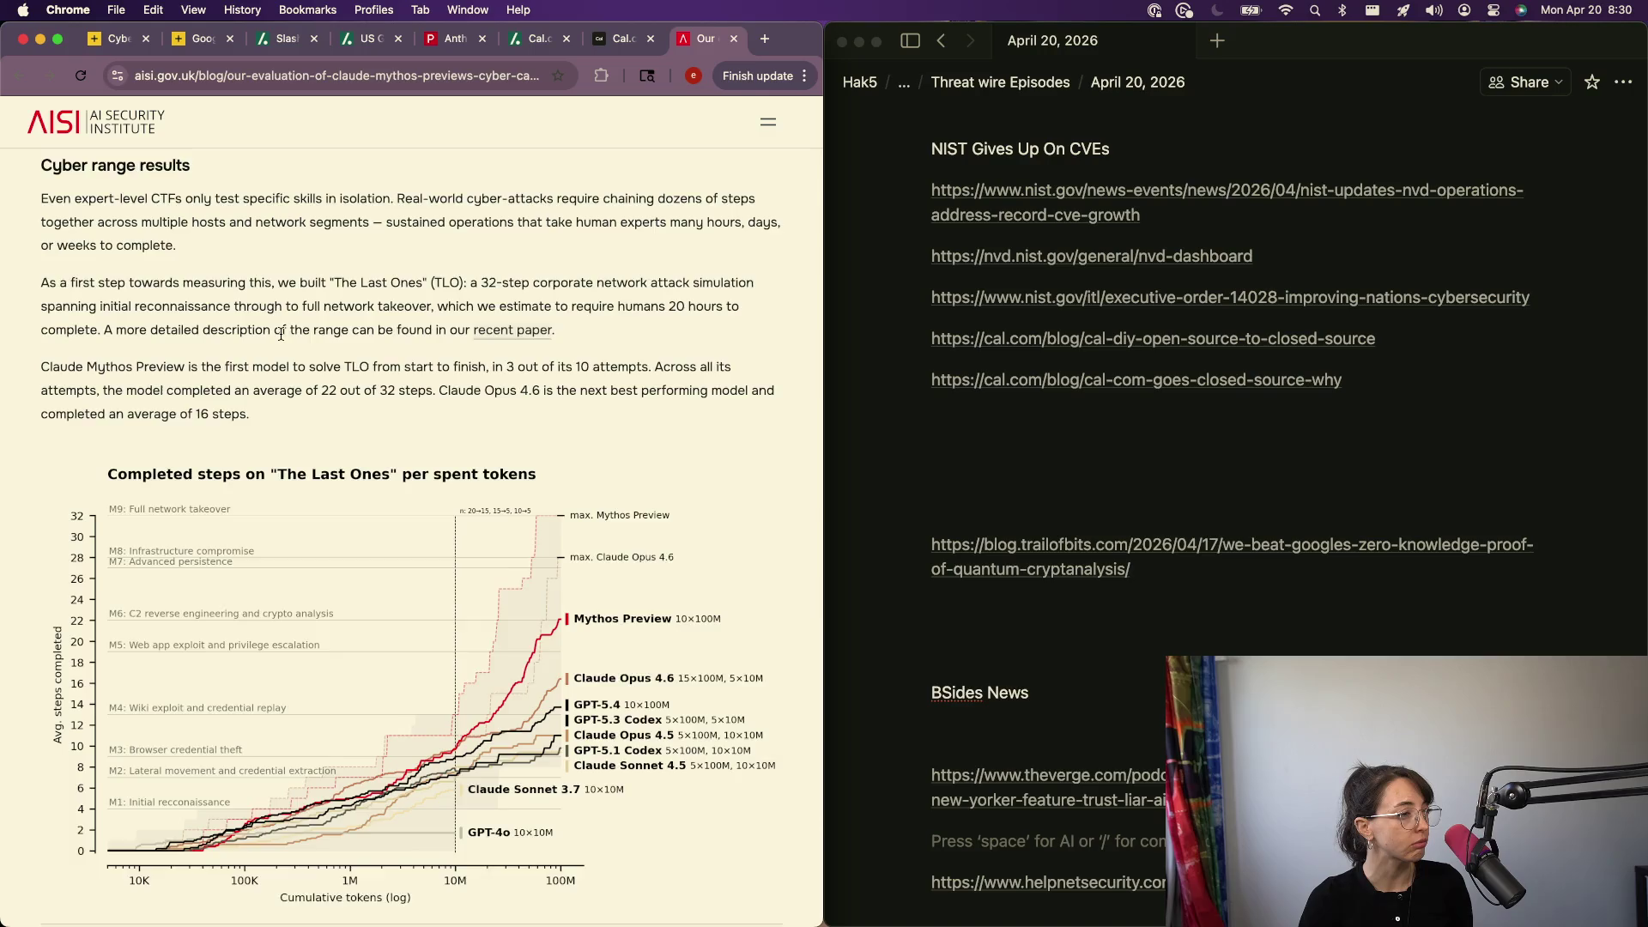
pyautogui.scroll(2, 280, 334)
pyautogui.scroll(-1, 23, 449)
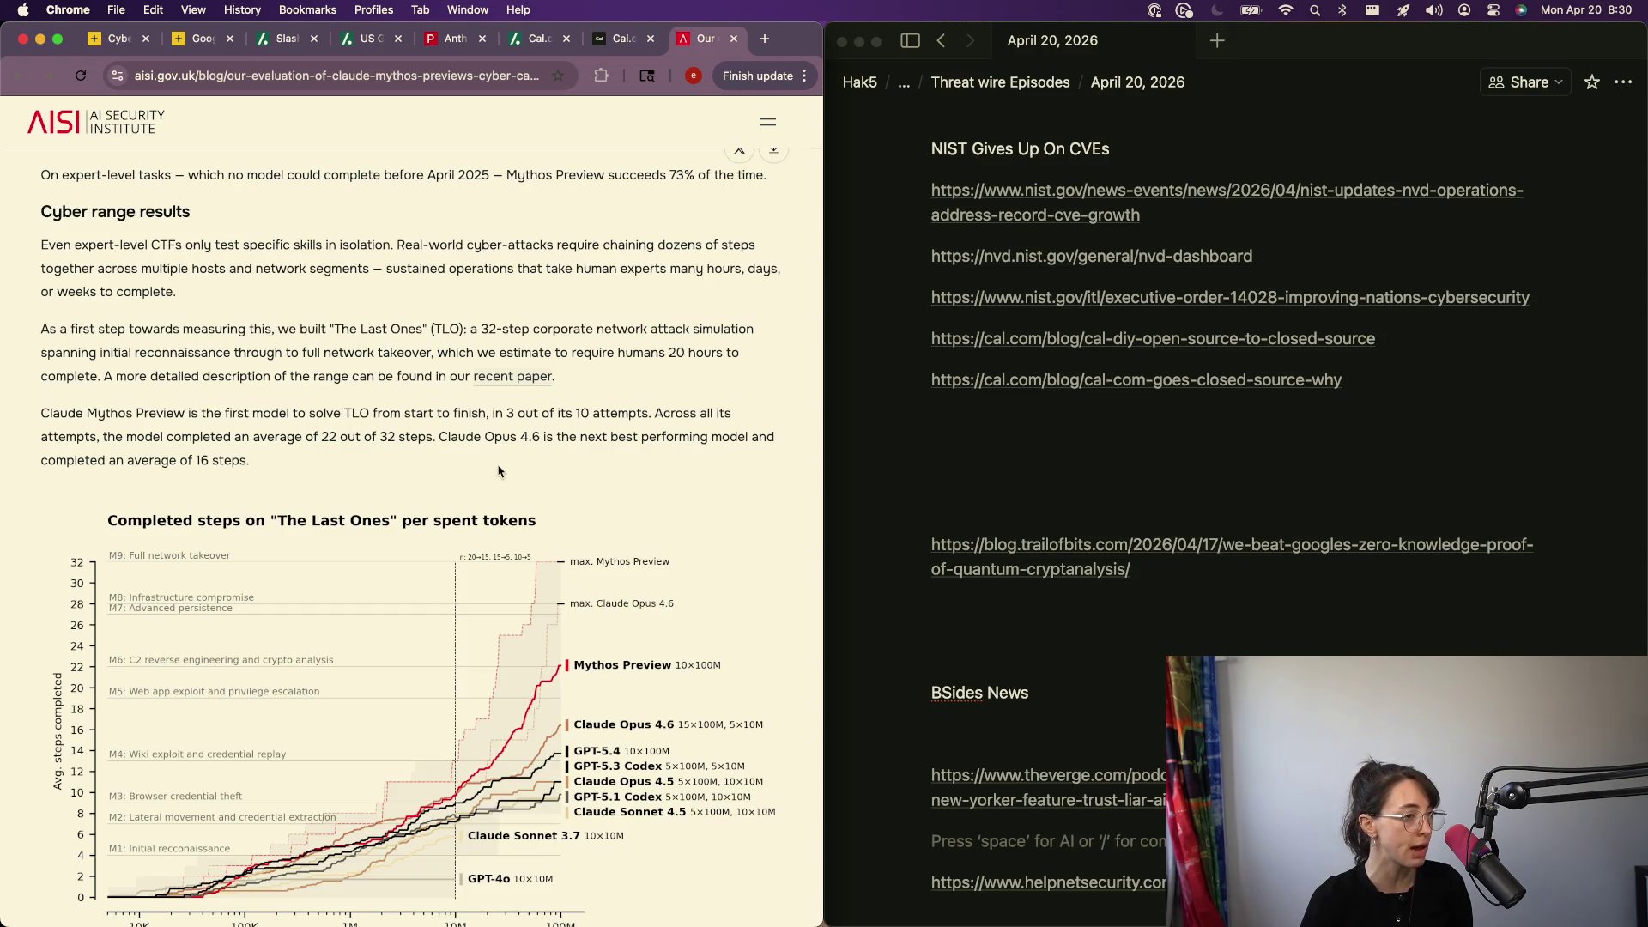
pyautogui.scroll(-2, 494, 471)
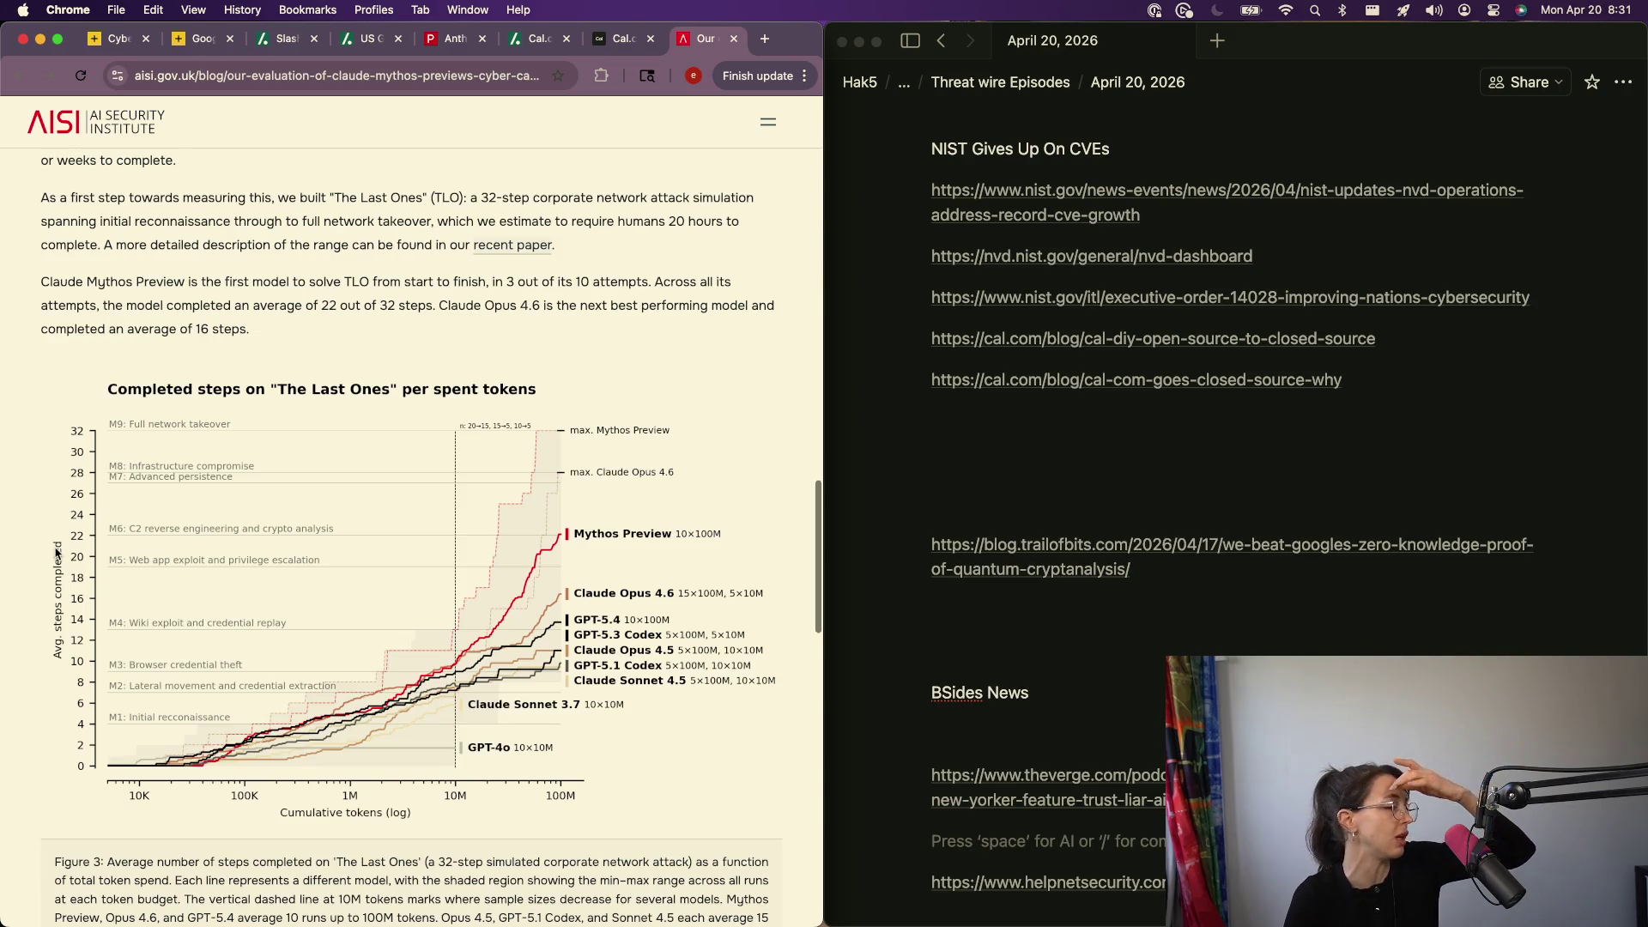
pyautogui.scroll(-3, 55, 552)
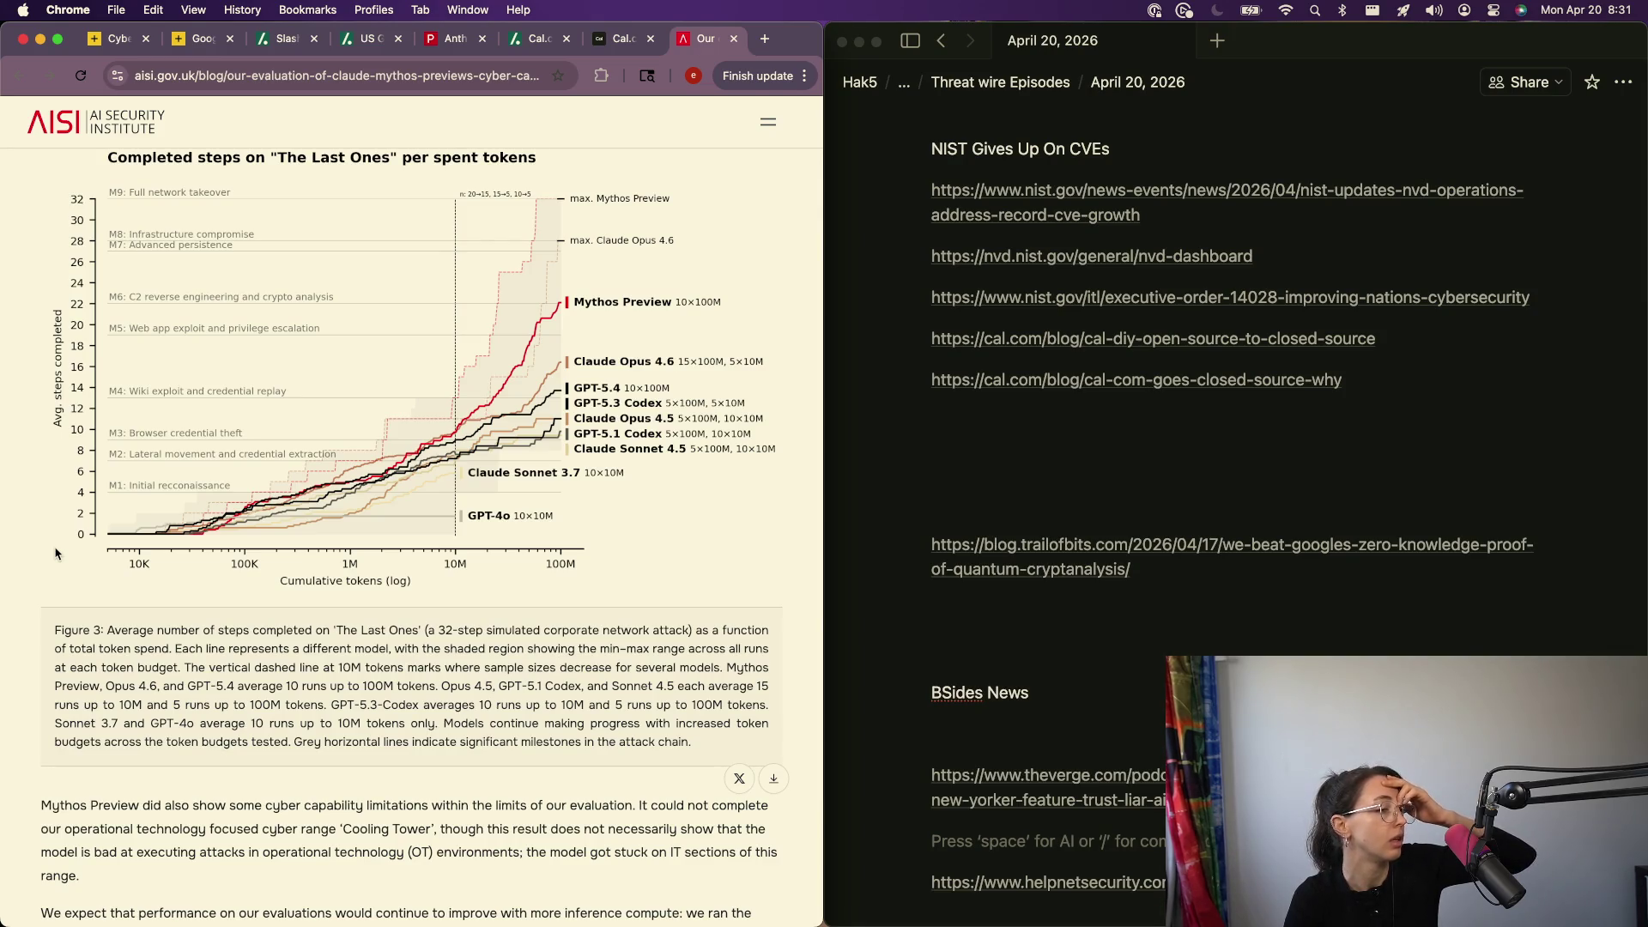
pyautogui.scroll(-1, 55, 553)
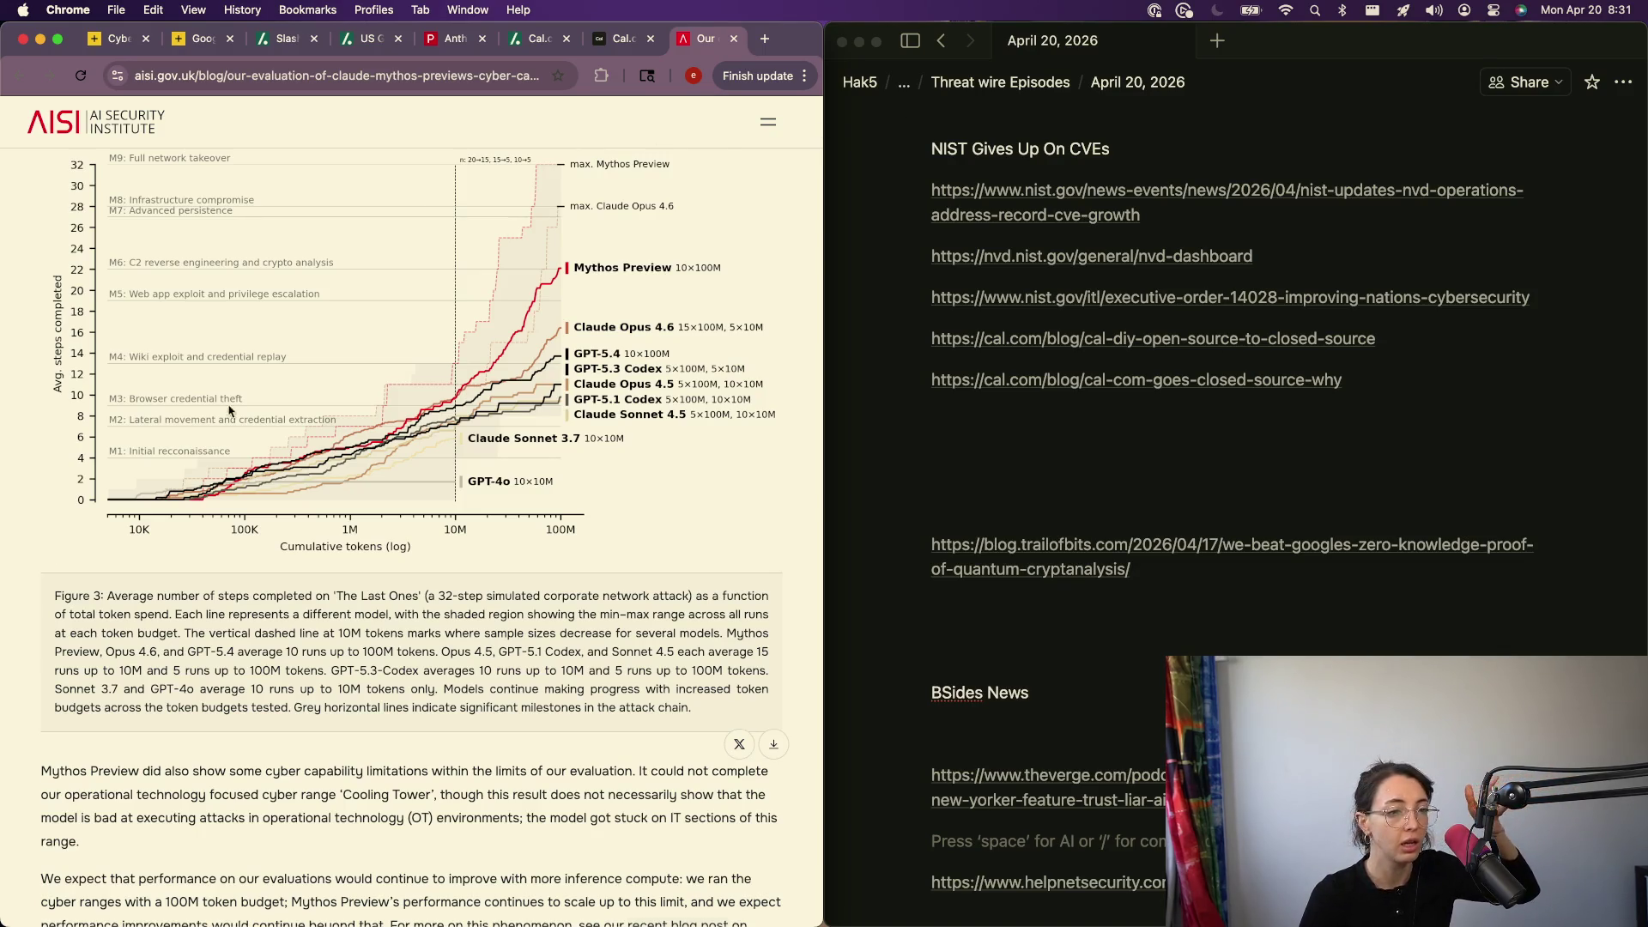
pyautogui.scroll(1, 1112, 407)
pyautogui.scroll(-5, 1112, 407)
pyautogui.scroll(-5, 1113, 406)
pyautogui.scroll(5, 1113, 408)
pyautogui.scroll(-4, 1101, 432)
pyautogui.scroll(-1, 1088, 458)
pyautogui.scroll(-4, 1076, 480)
pyautogui.scroll(-2, 1076, 479)
# - Copy the AISI Mythos evaluation URL from Chrome and paste it in a new block under the scams links
pyautogui.press('super+l')
pyautogui.press('super+x')
pyautogui.click(959, 338)
pyautogui.press('Return')
pyautogui.press('super+v')
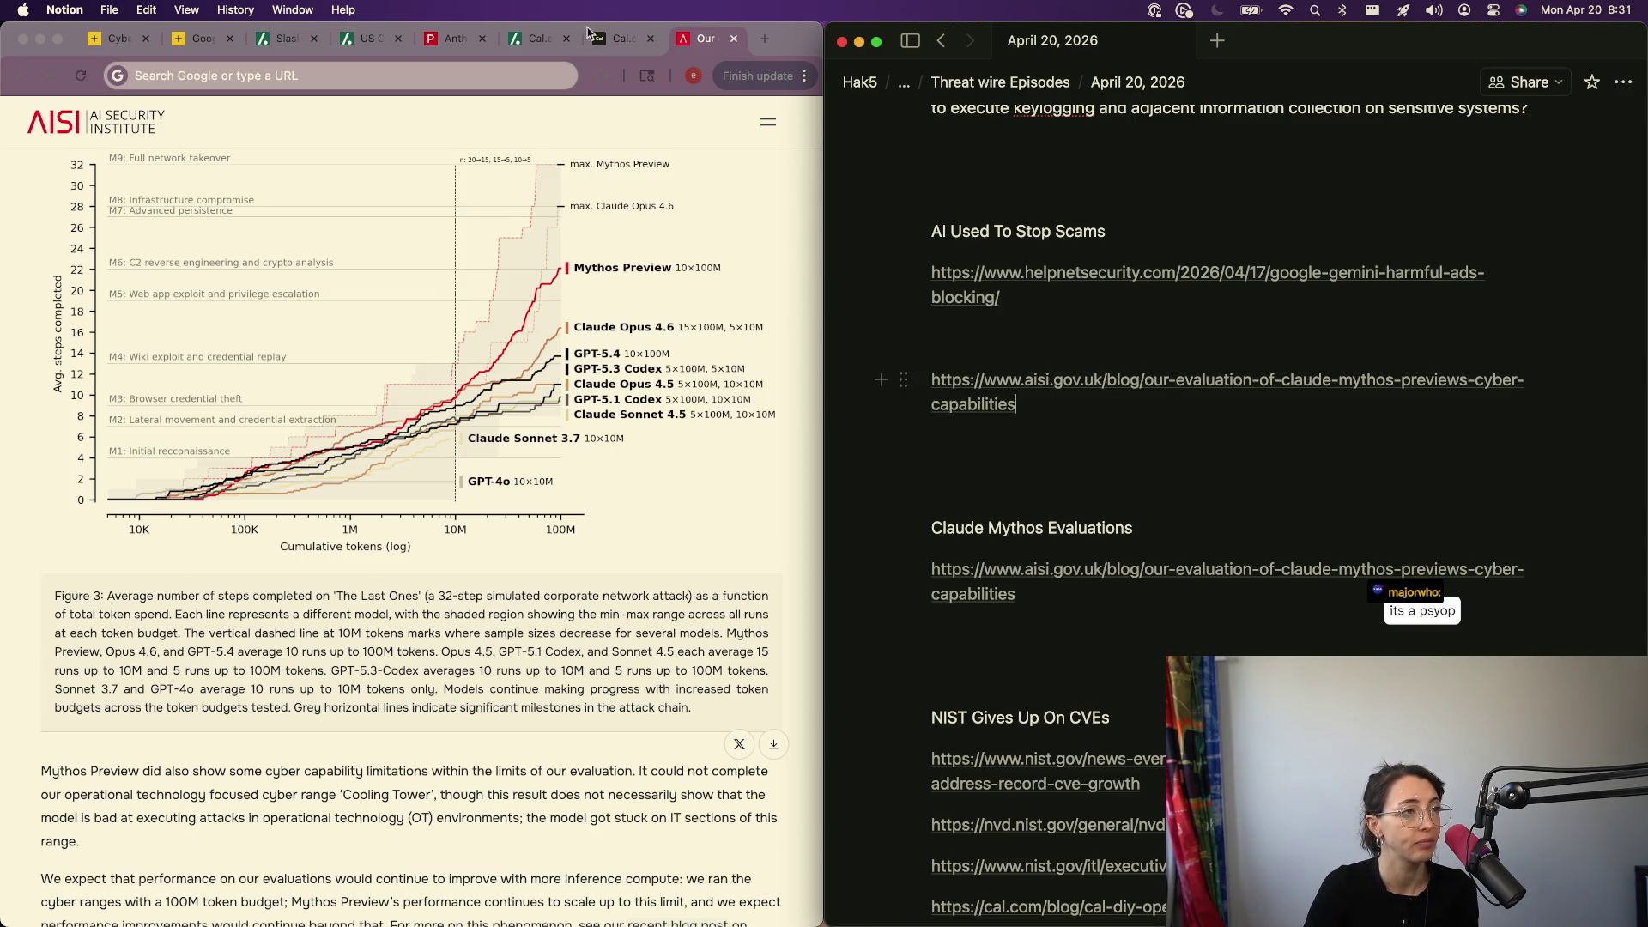
# - Close all the Cal.com story tabs and return to the Slashdot security listing
pyautogui.click(605, 39)
pyautogui.click(535, 39)
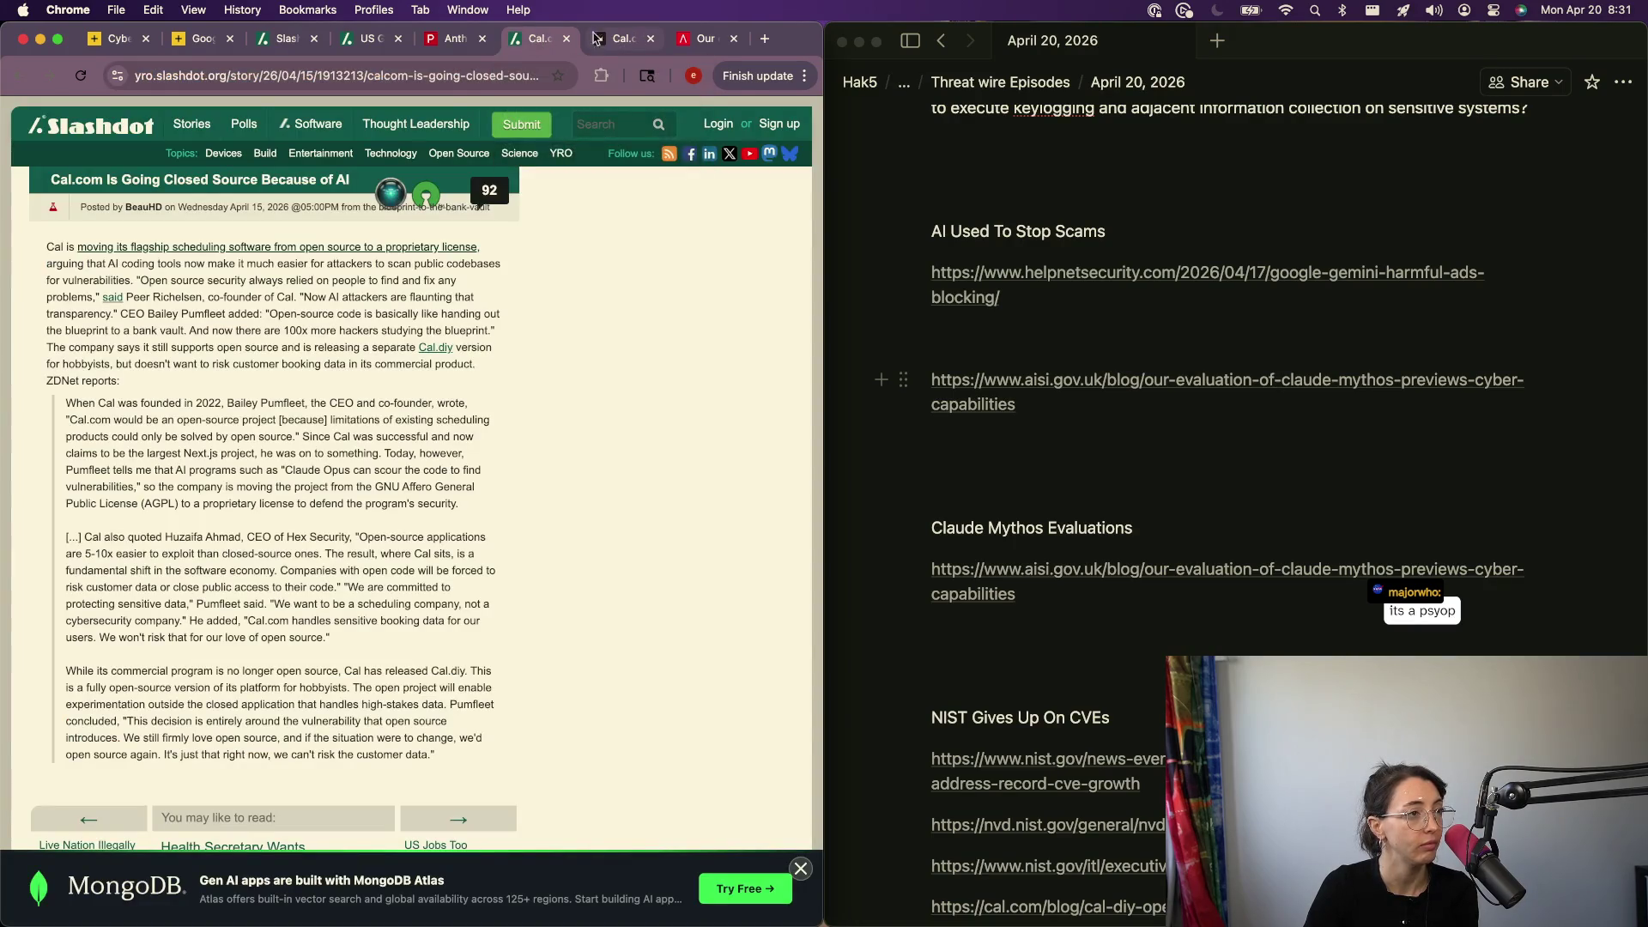
pyautogui.click(566, 38)
pyautogui.click(569, 40)
pyautogui.click(451, 39)
pyautogui.click(367, 38)
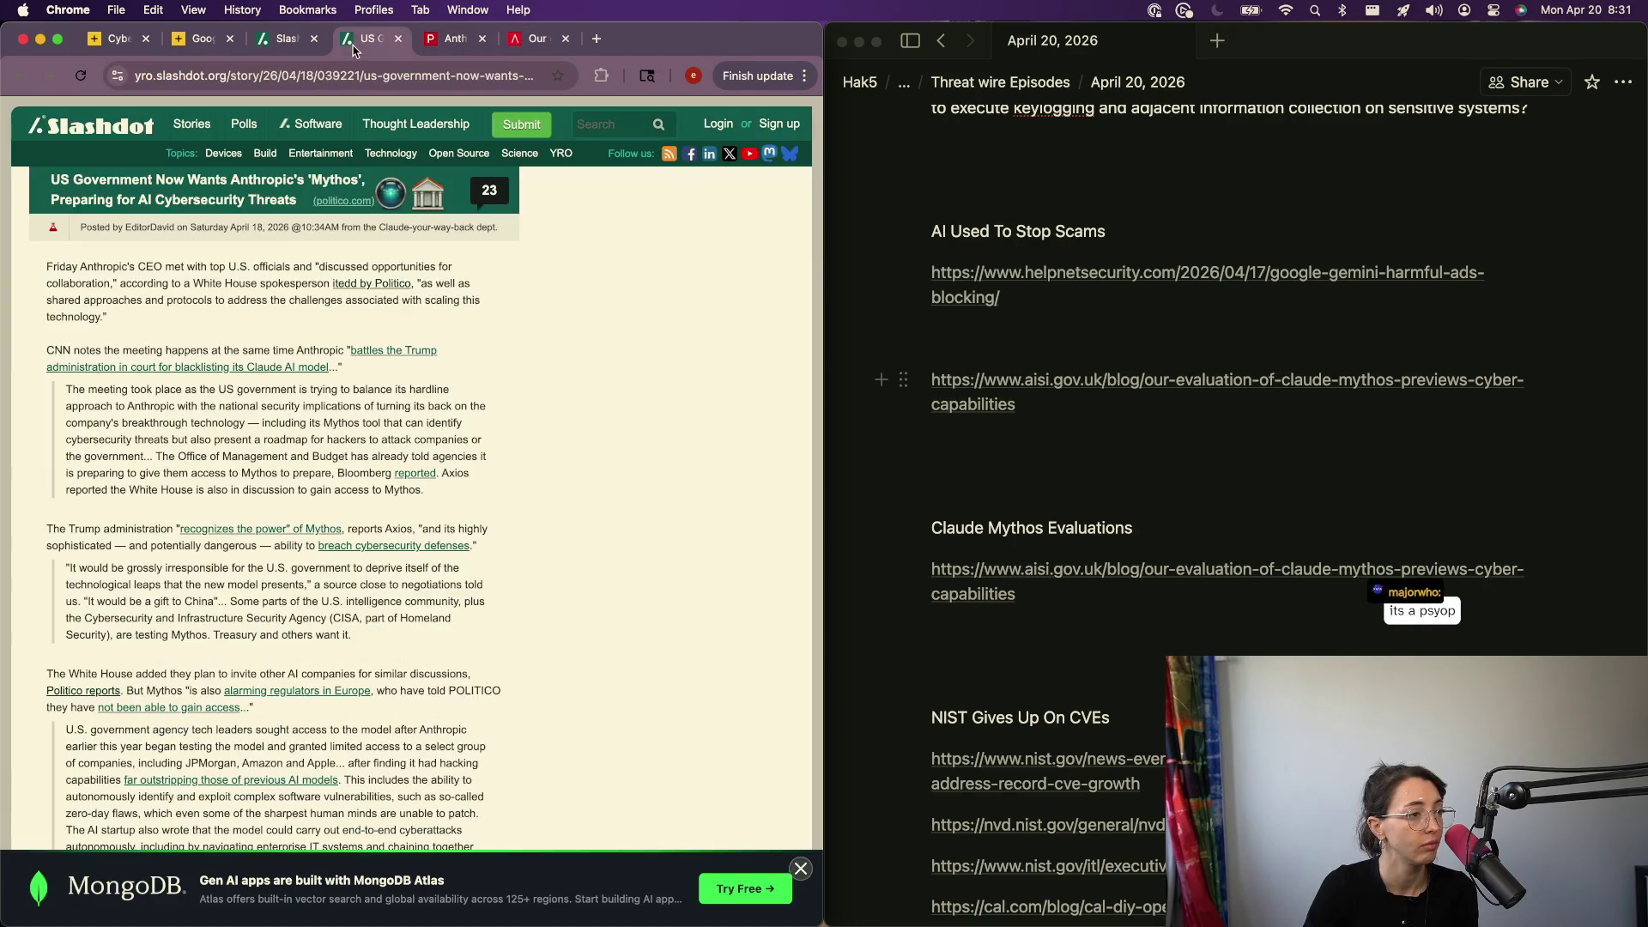
pyautogui.click(293, 42)
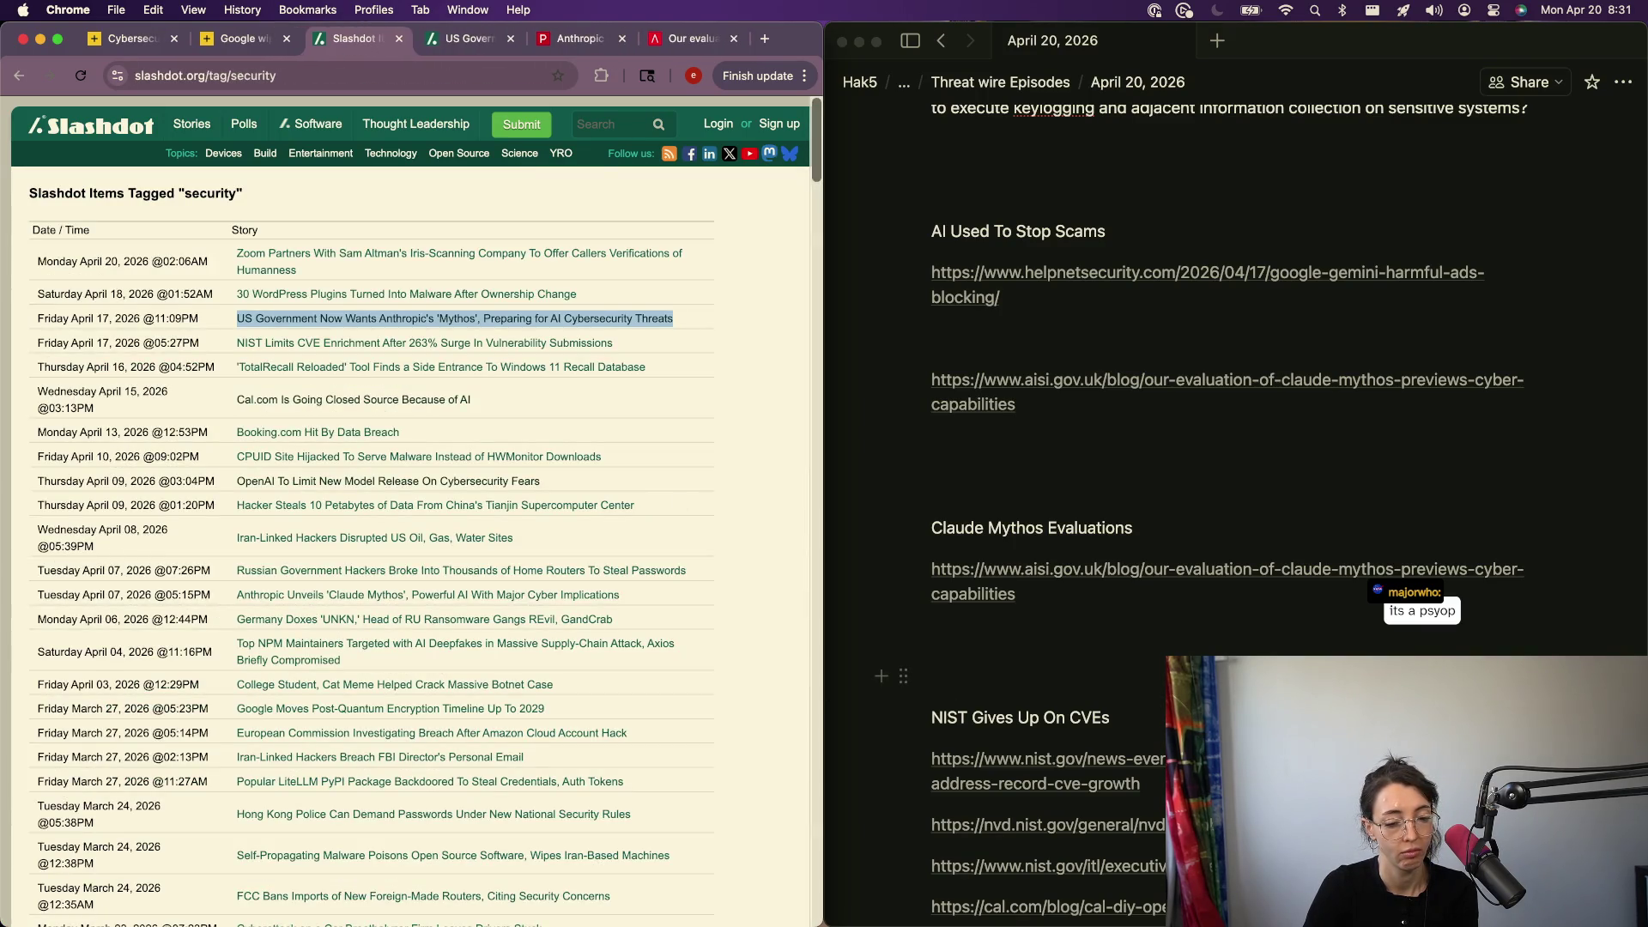
# - Open the Google post-quantum encryption story in a new tab, follow it to CyberScoop and copy its URL
pyautogui.click(1005, 675)
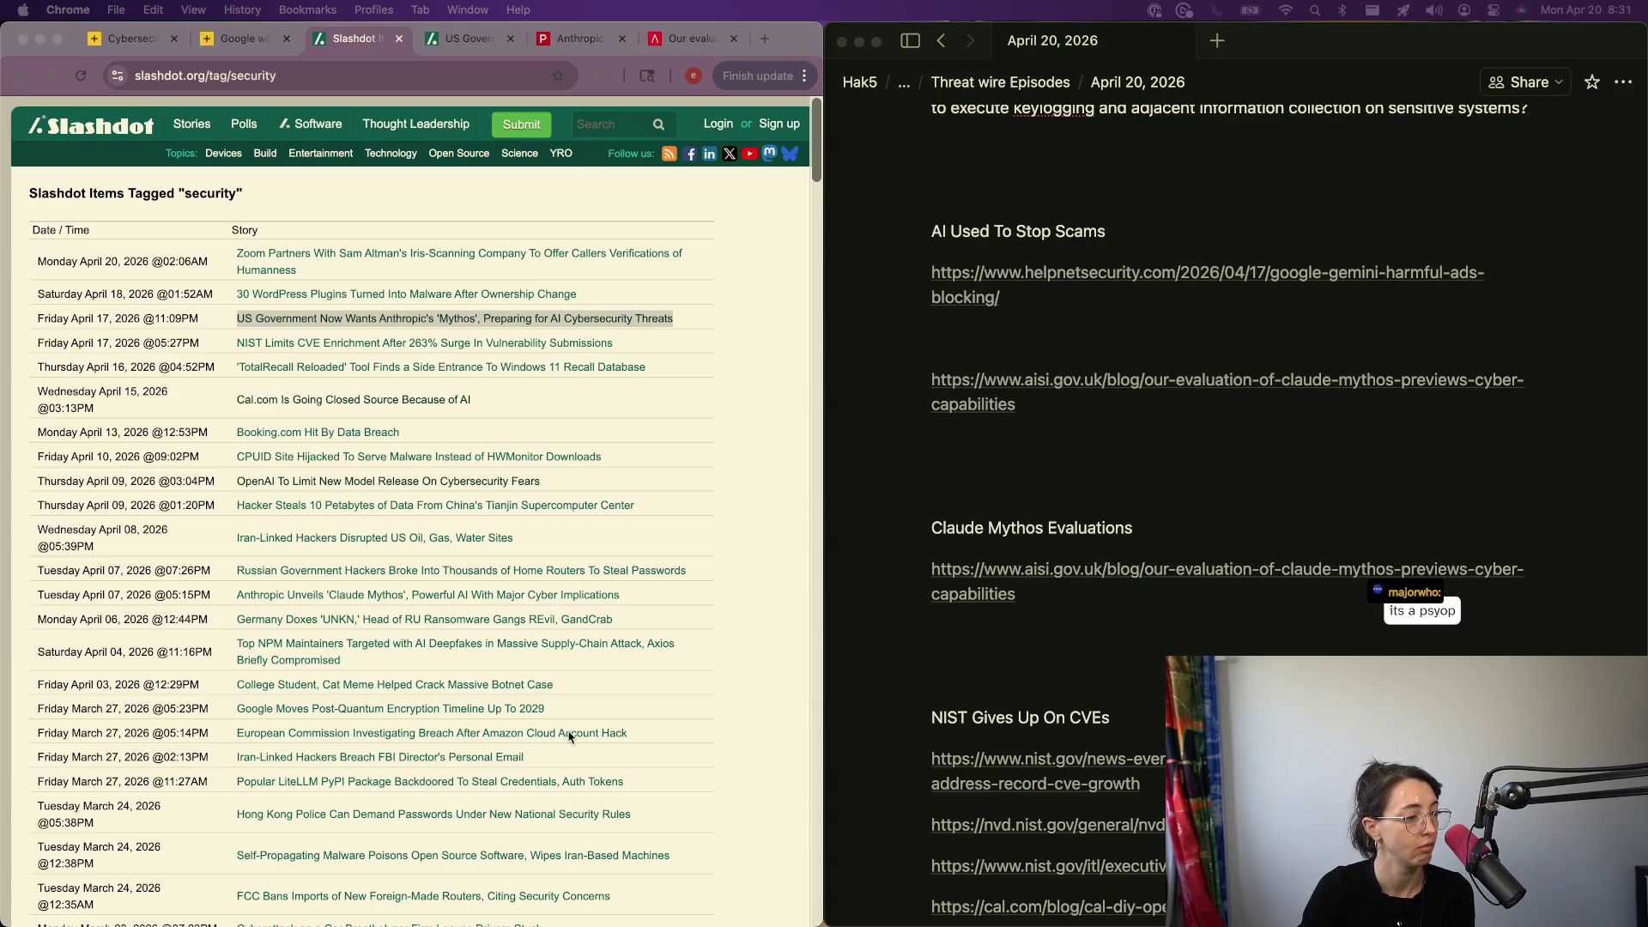
pyautogui.click(698, 741)
pyautogui.moveTo(548, 708); pyautogui.dragTo(238, 709)
pyautogui.rightClick(385, 709)
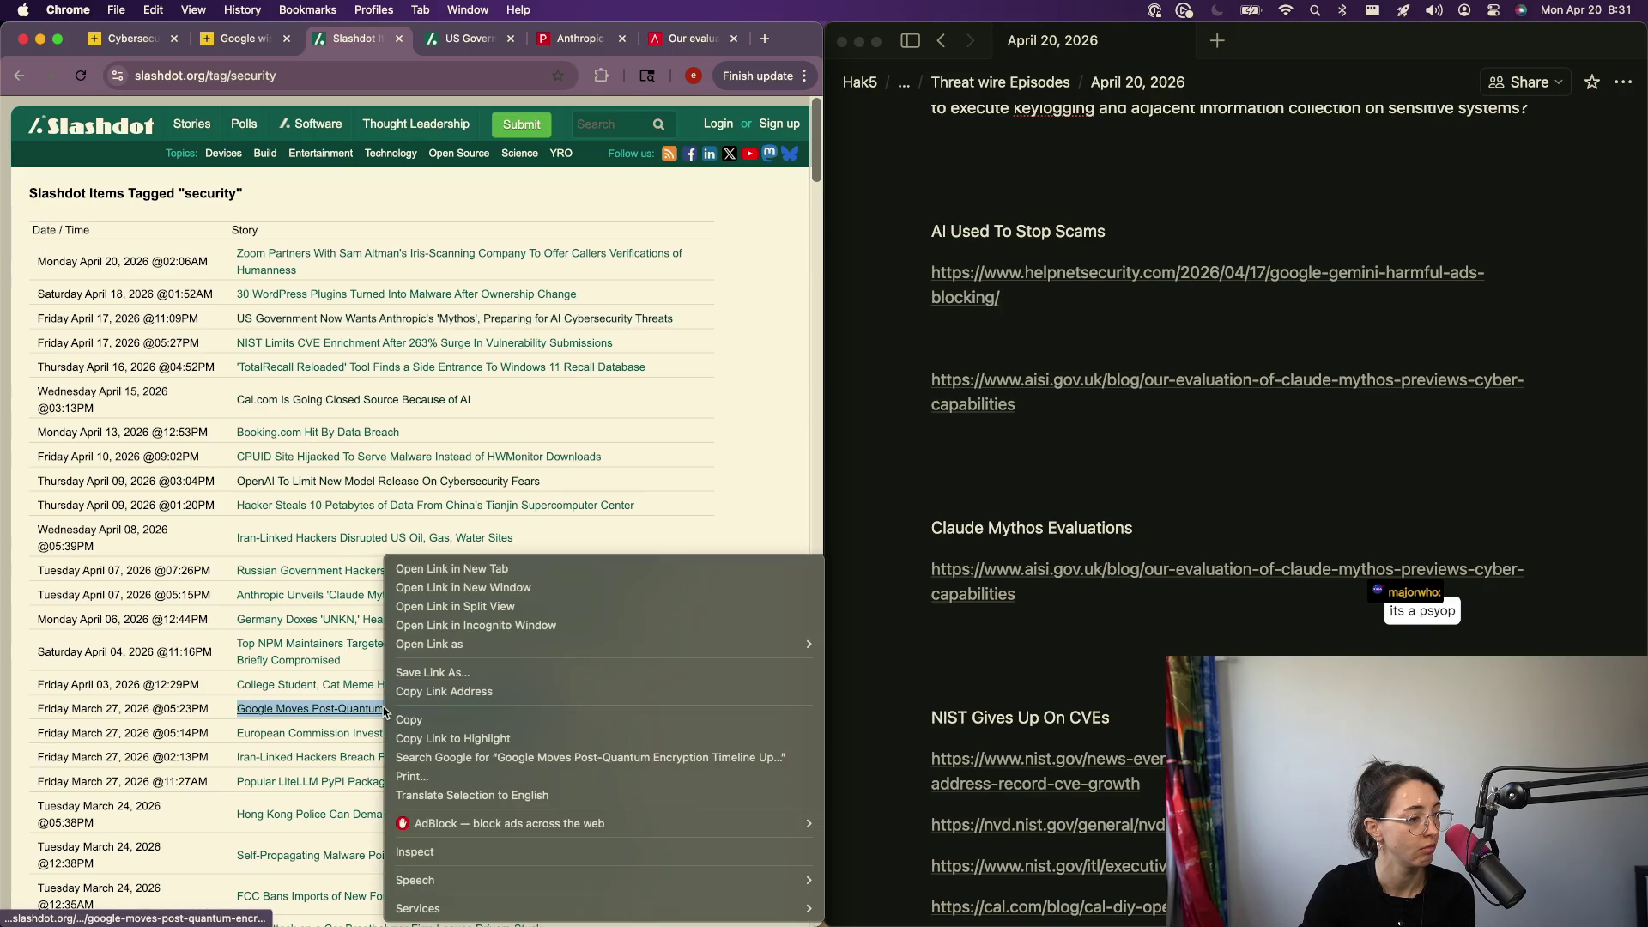
pyautogui.click(471, 568)
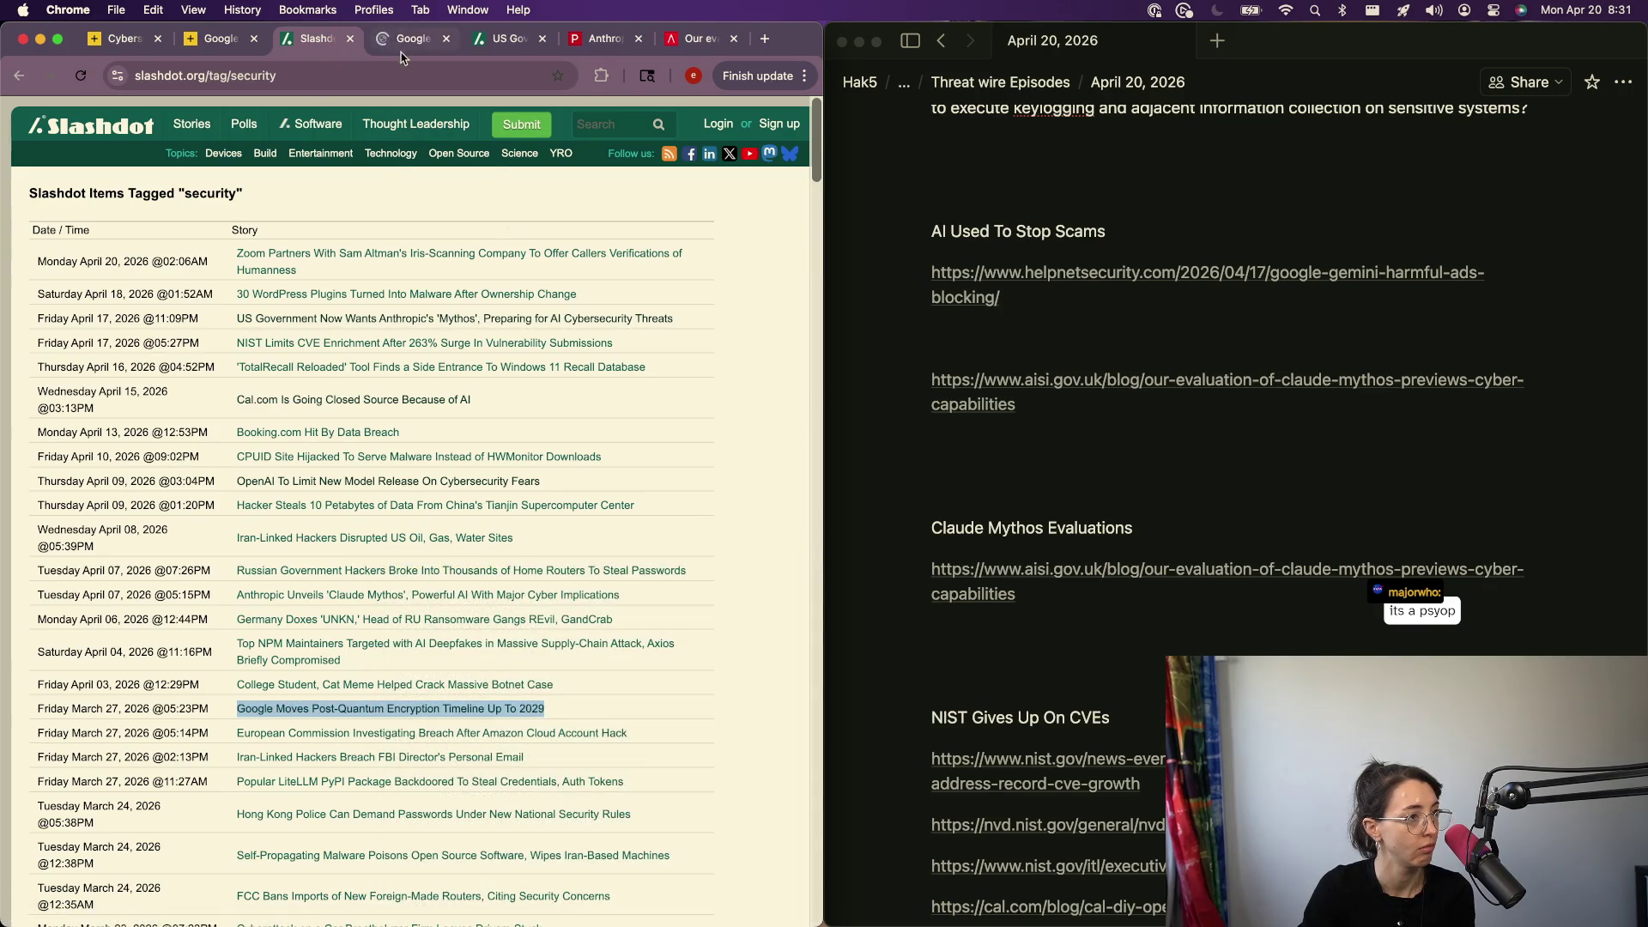
pyautogui.click(411, 41)
pyautogui.click(169, 199)
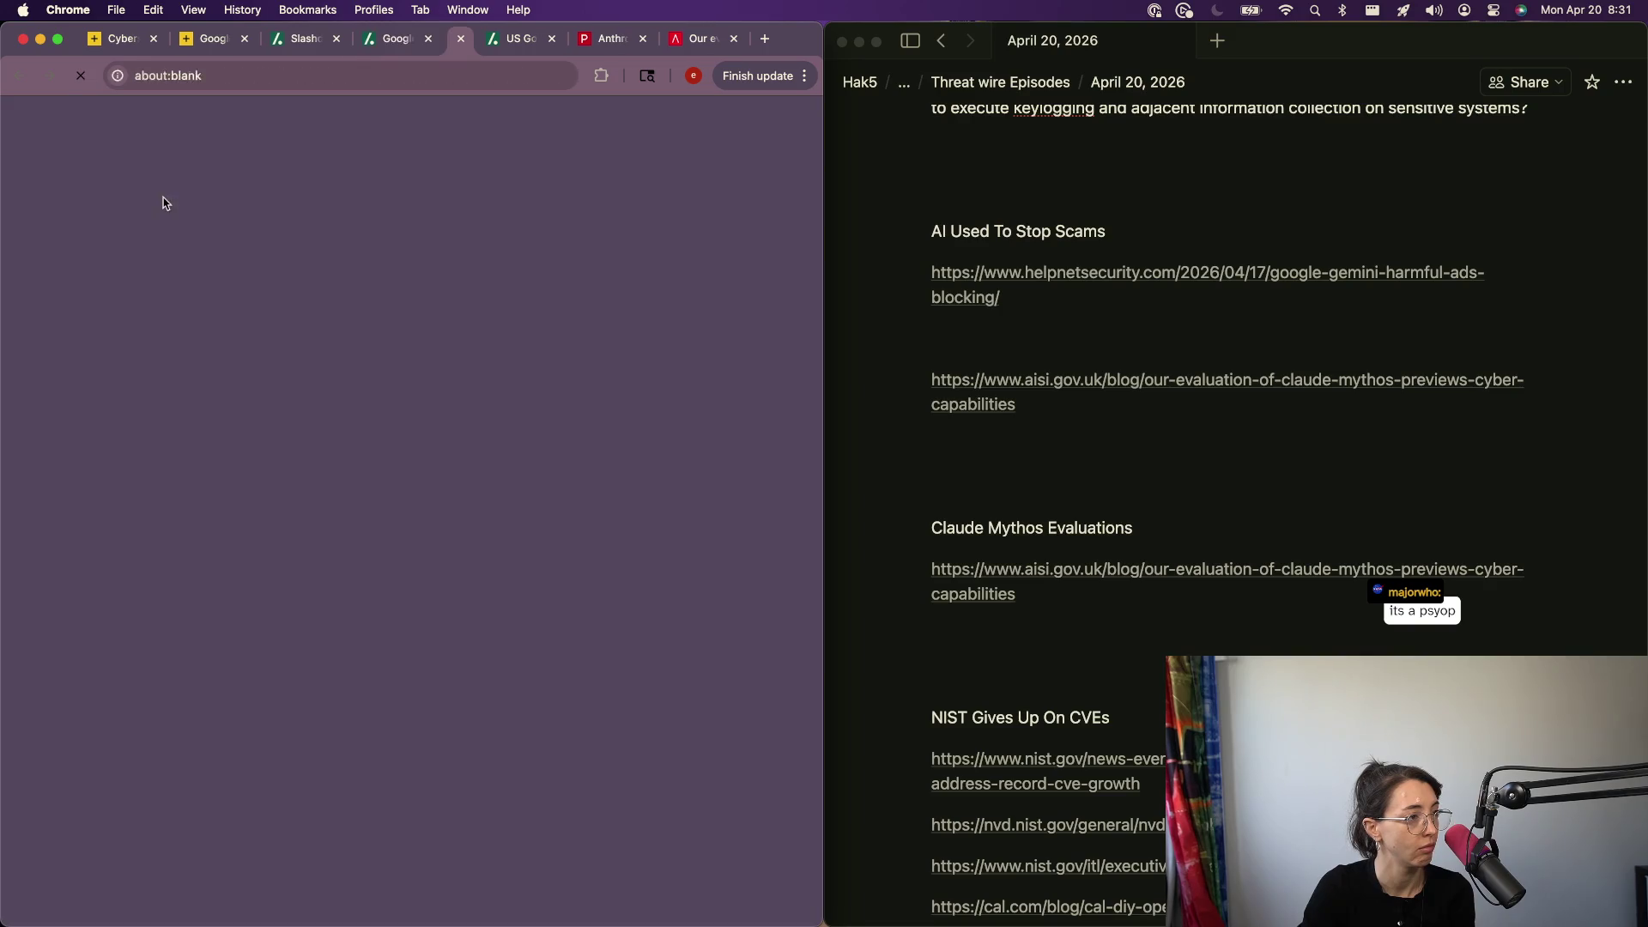
pyautogui.click(249, 74)
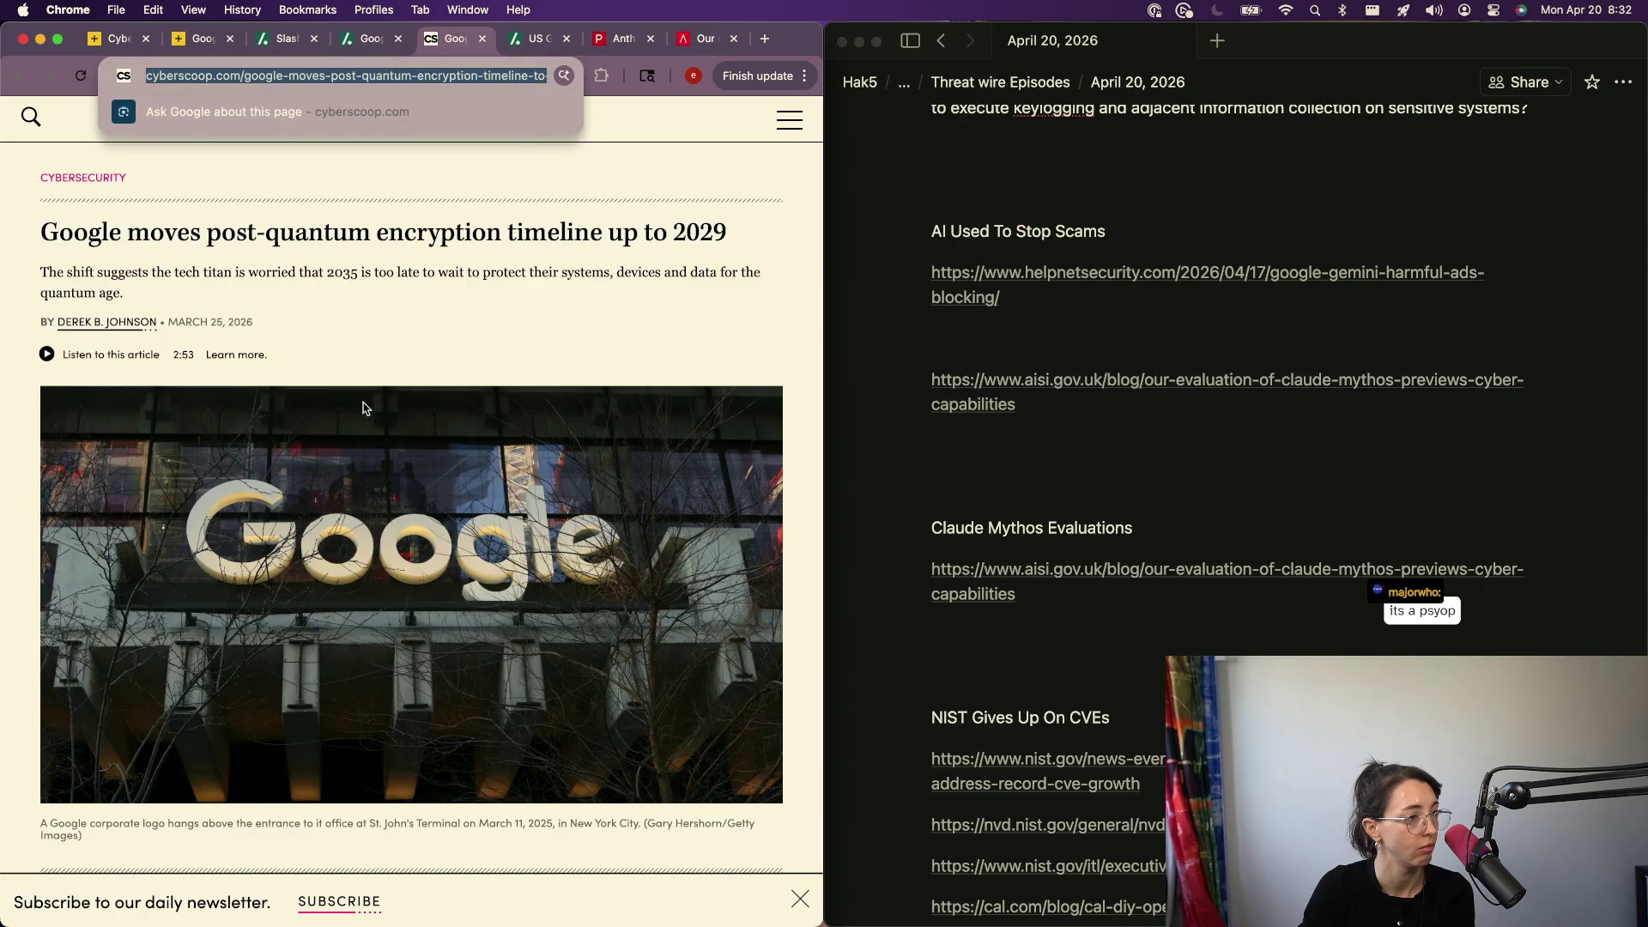
pyautogui.press('super+x')
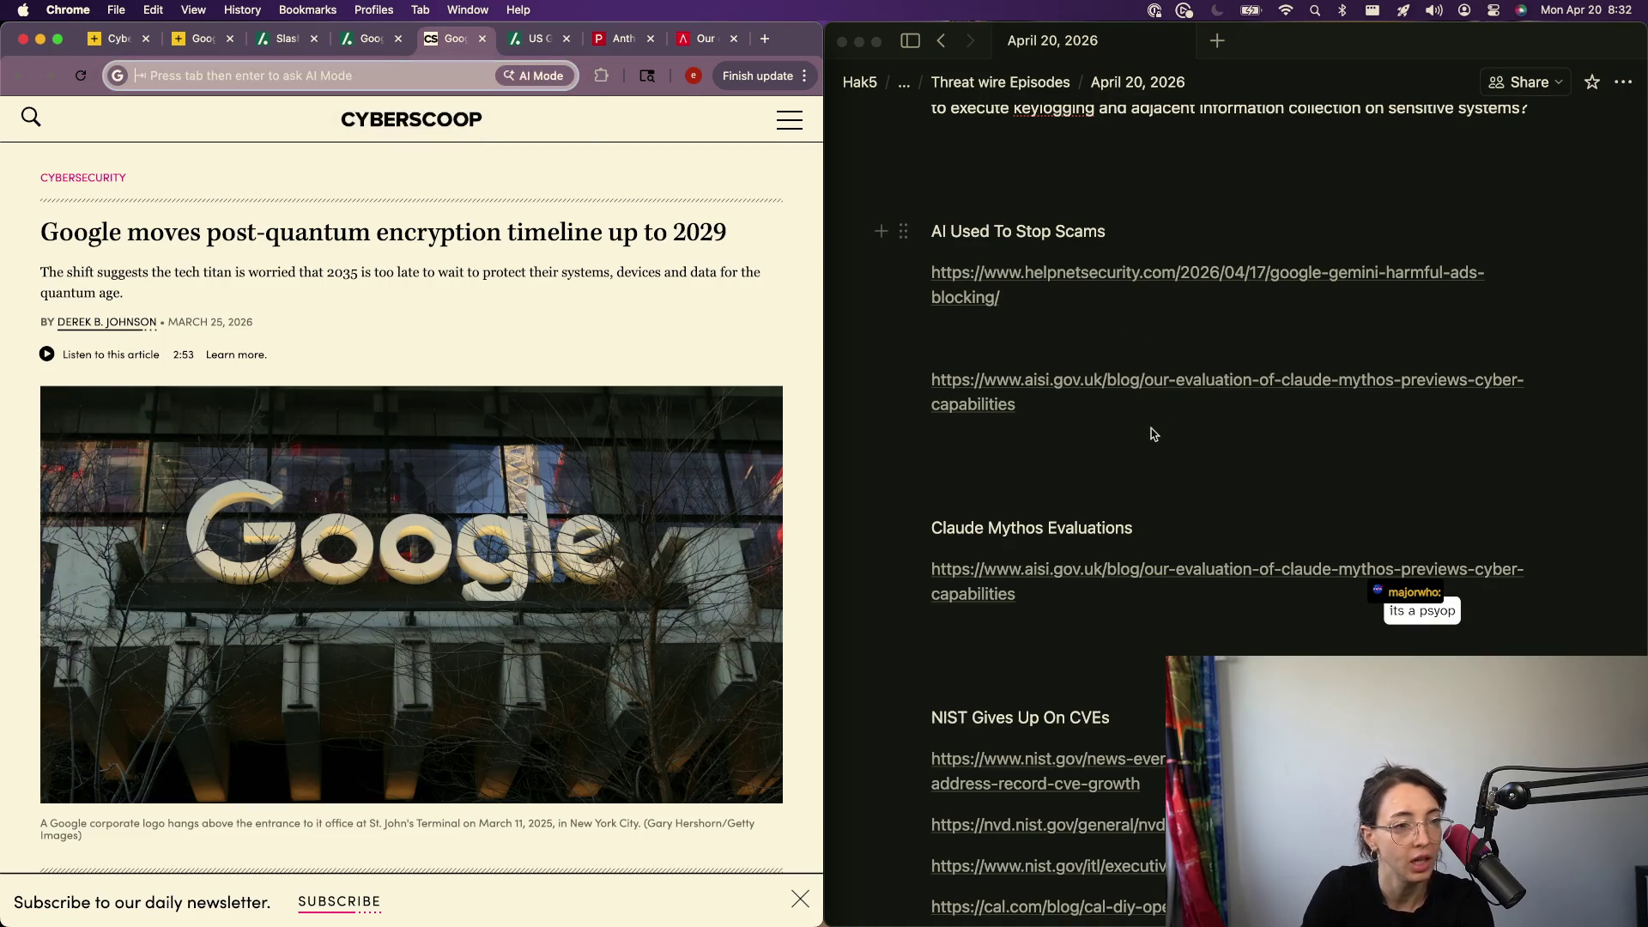
pyautogui.scroll(-5, 1152, 430)
# - Paste the CyberScoop link below the trailofbits link and clear an empty block above the links
pyautogui.click(1033, 788)
pyautogui.press('super+v')
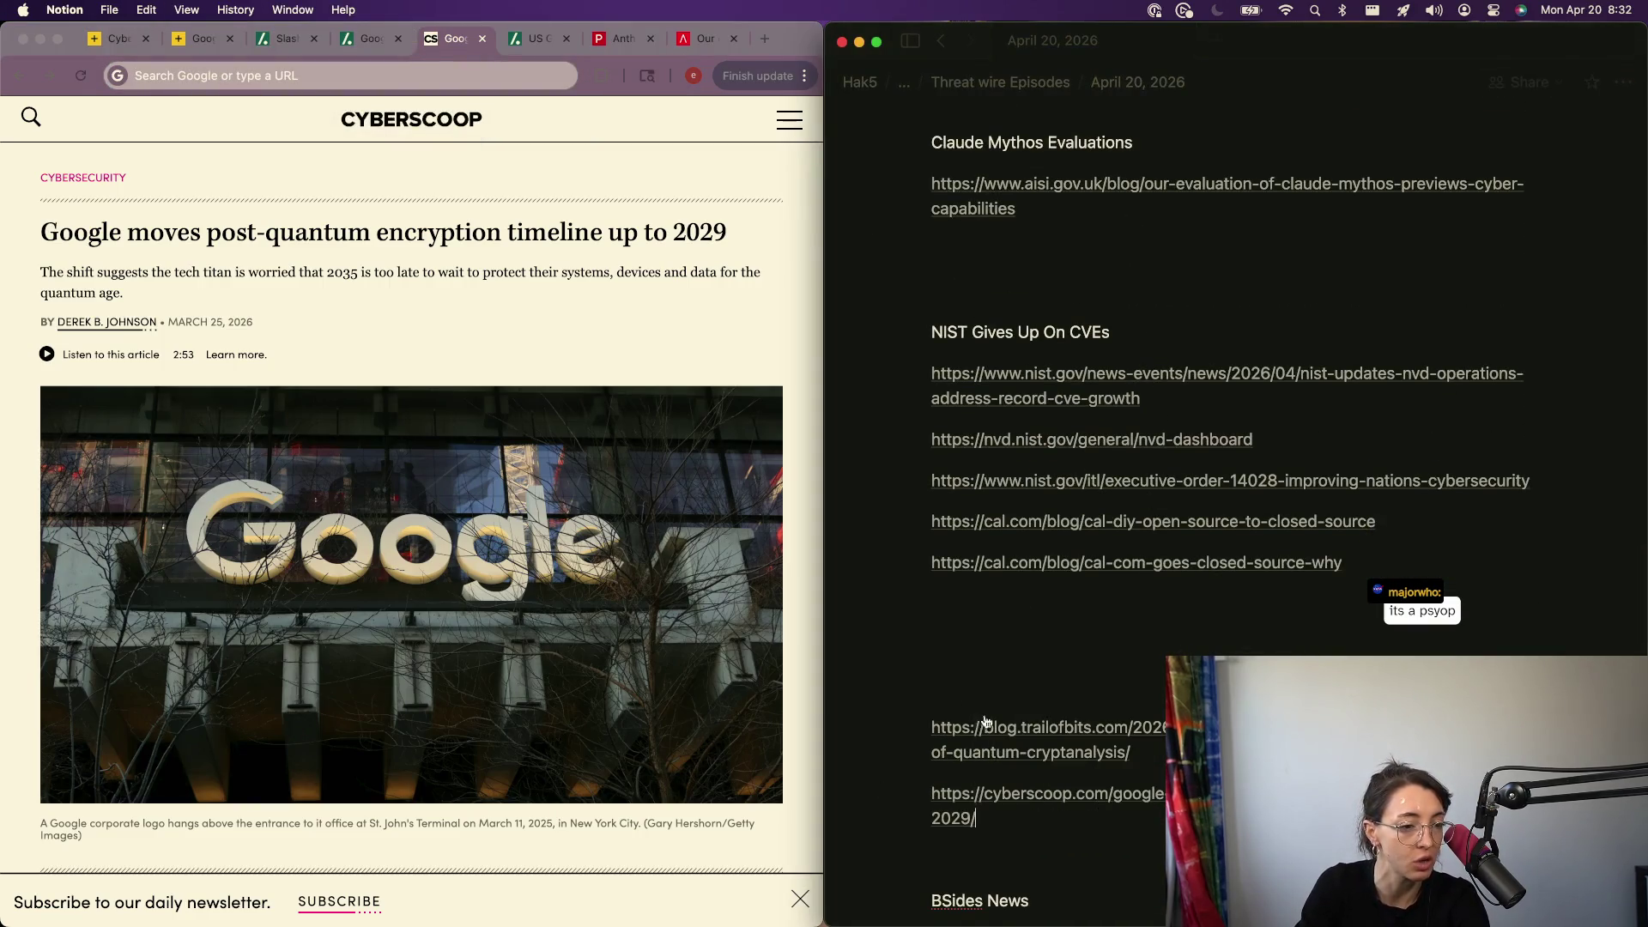
pyautogui.click(940, 685)
pyautogui.write('This')
pyautogui.press('BackSpace')
pyautogui.press('BackSpace')
pyautogui.press('BackSpace')
pyautogui.write('Th')
pyautogui.press('BackSpace')
pyautogui.press('BackSpace')
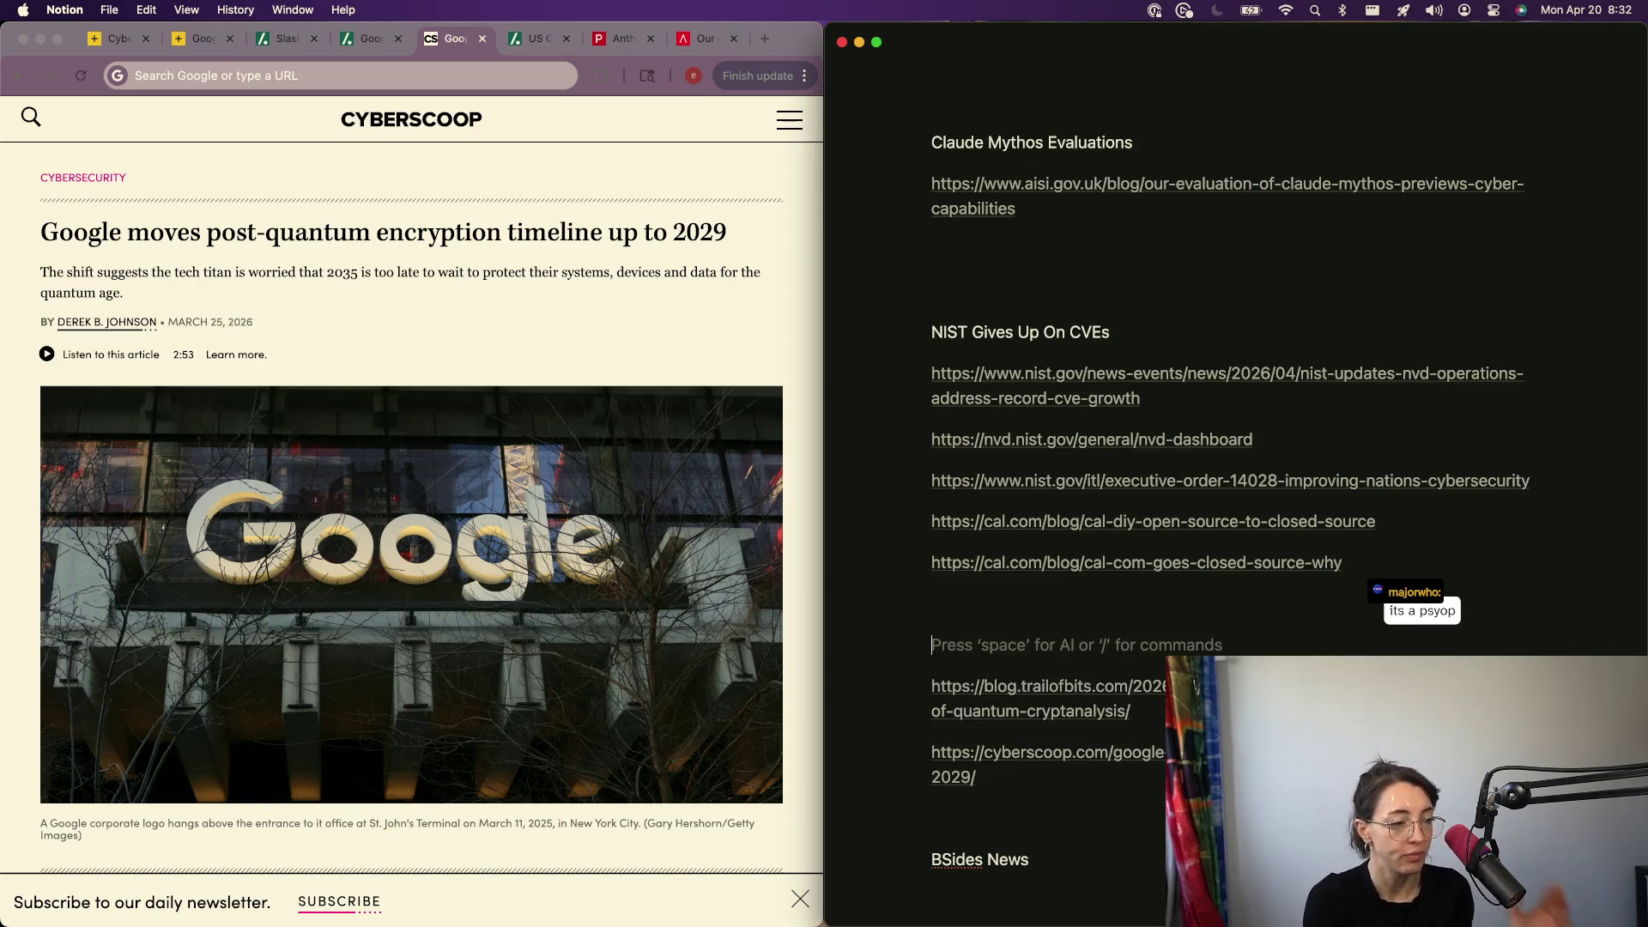
pyautogui.press('Return')
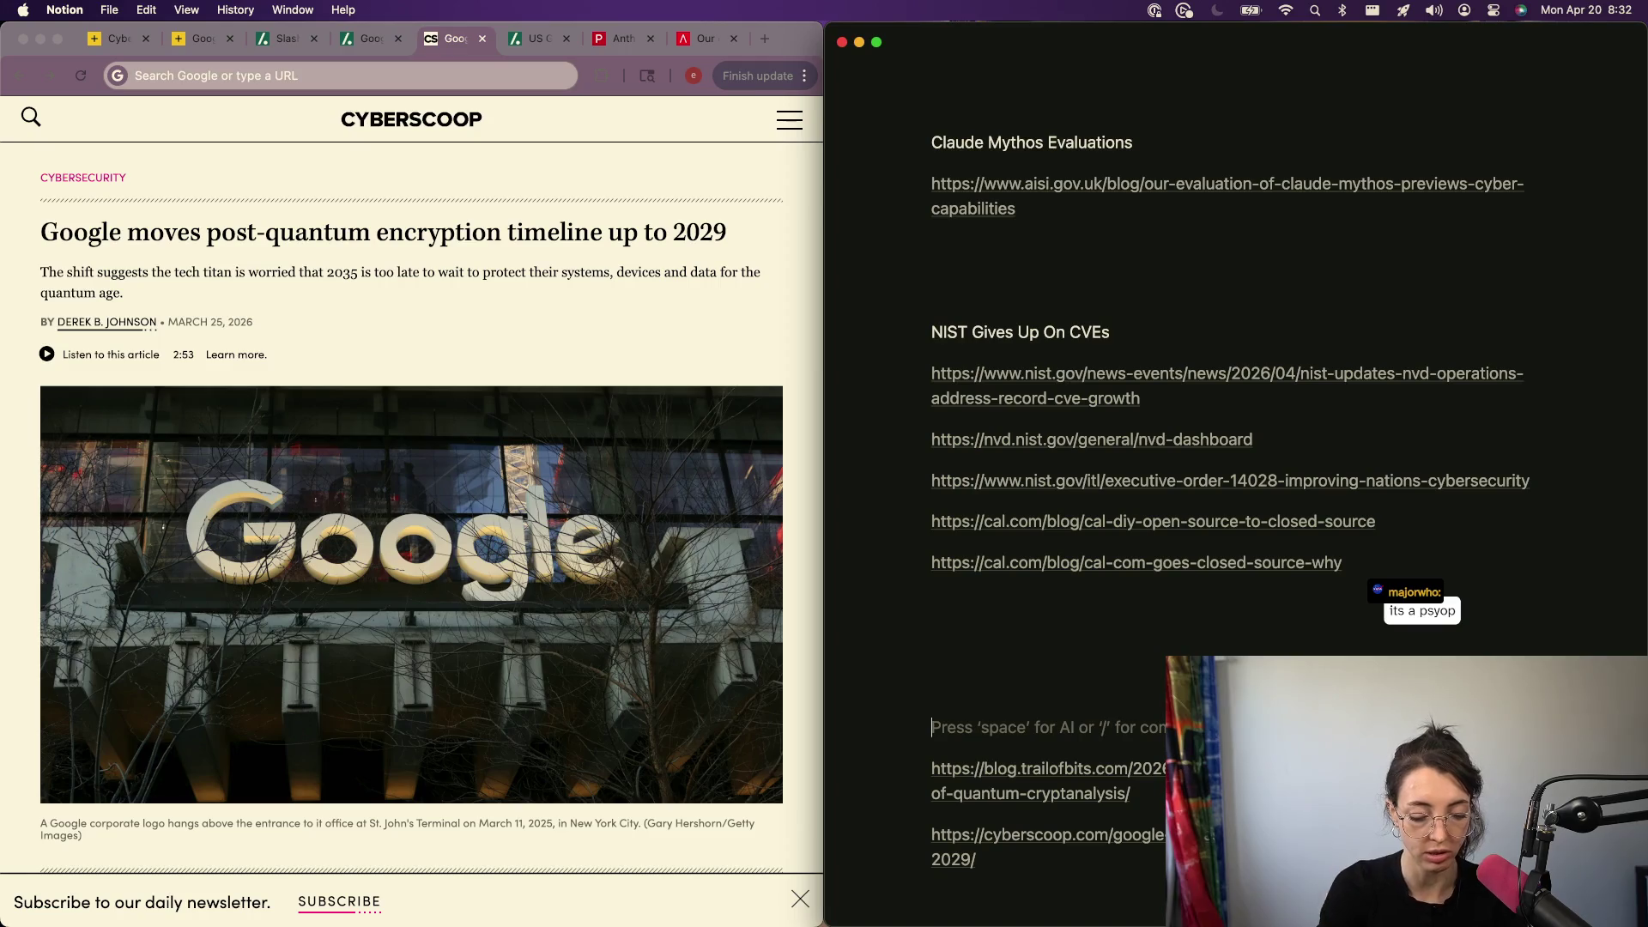
pyautogui.write('Ai and AT')
# - Draft the commentary sentence about the post-quantum wave, reworking its wording as it goes
pyautogui.press('super+BackSpace')
pyautogui.write('AO')
pyautogui.press('BackSpace')
pyautogui.write("I and it's use of ")
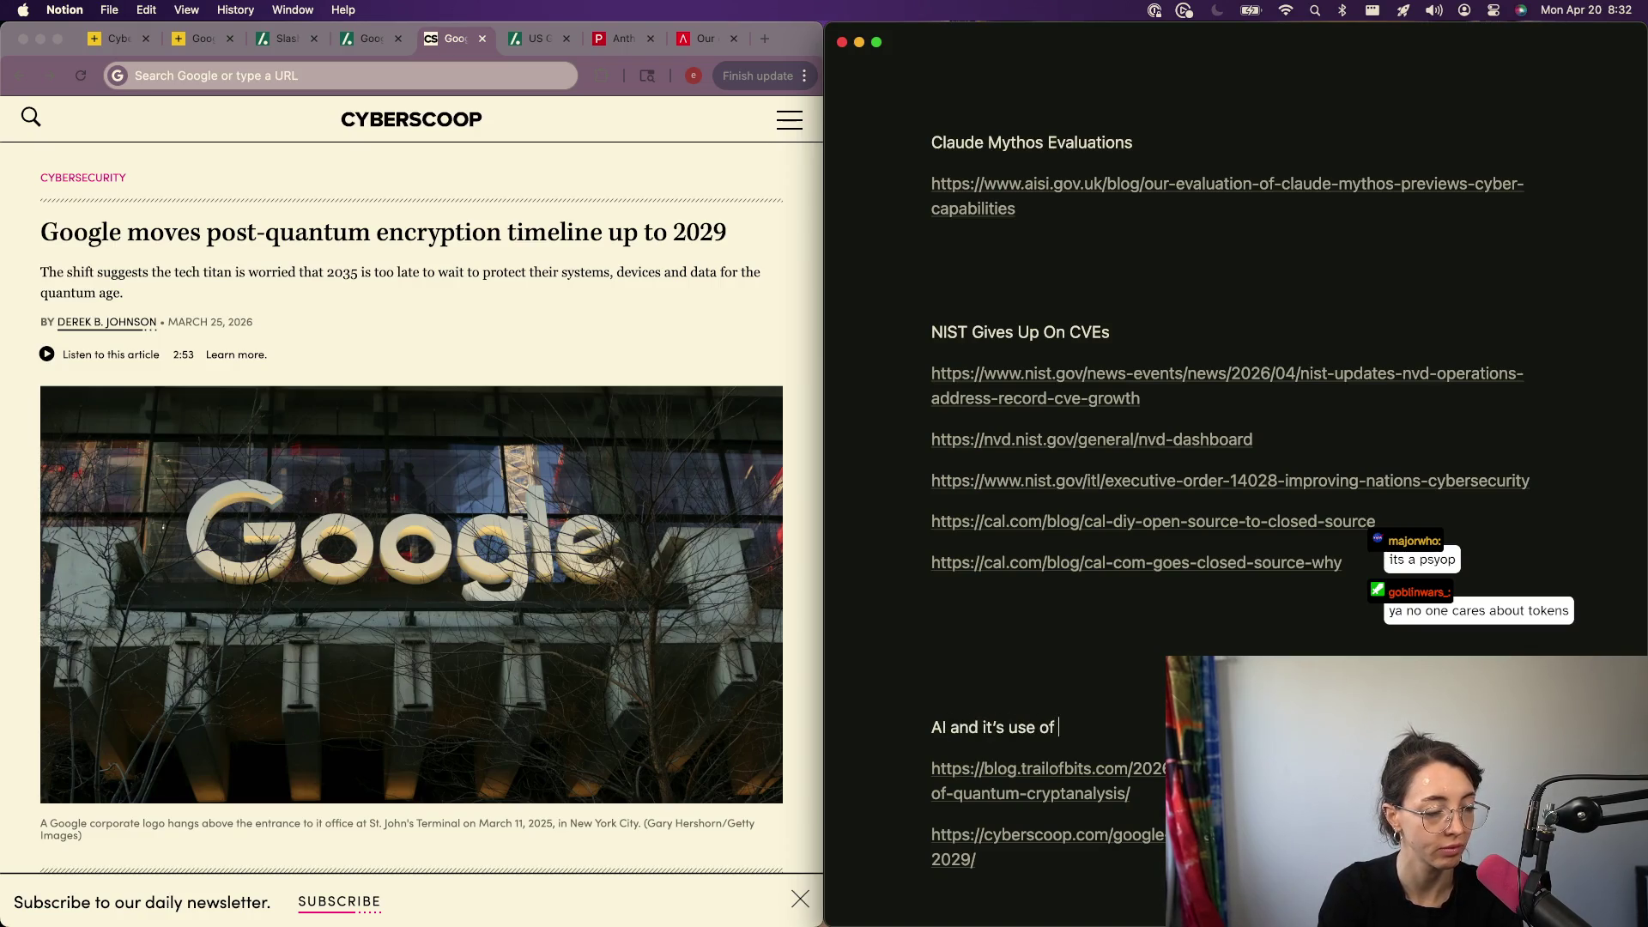
pyautogui.write('cy')
pyautogui.hotkey('alt', 'BackSpace')
pyautogui.hotkey('alt', 'BackSpace')
pyautogui.write('cyber')
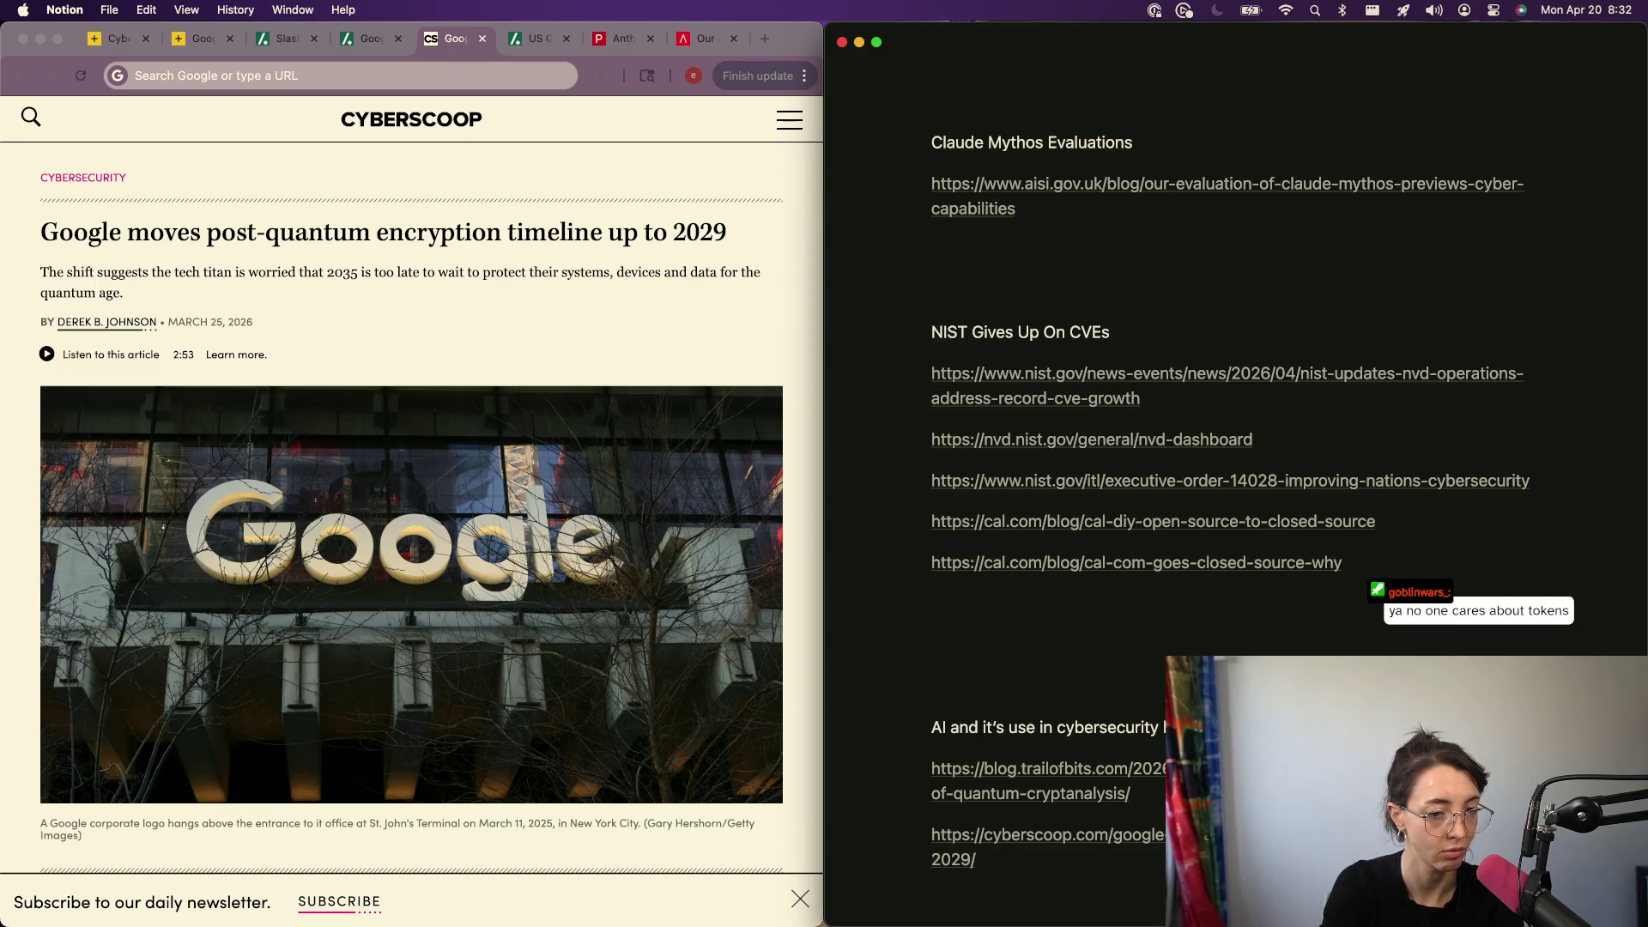
pyautogui.press('Return')
pyautogui.write('thing people ')
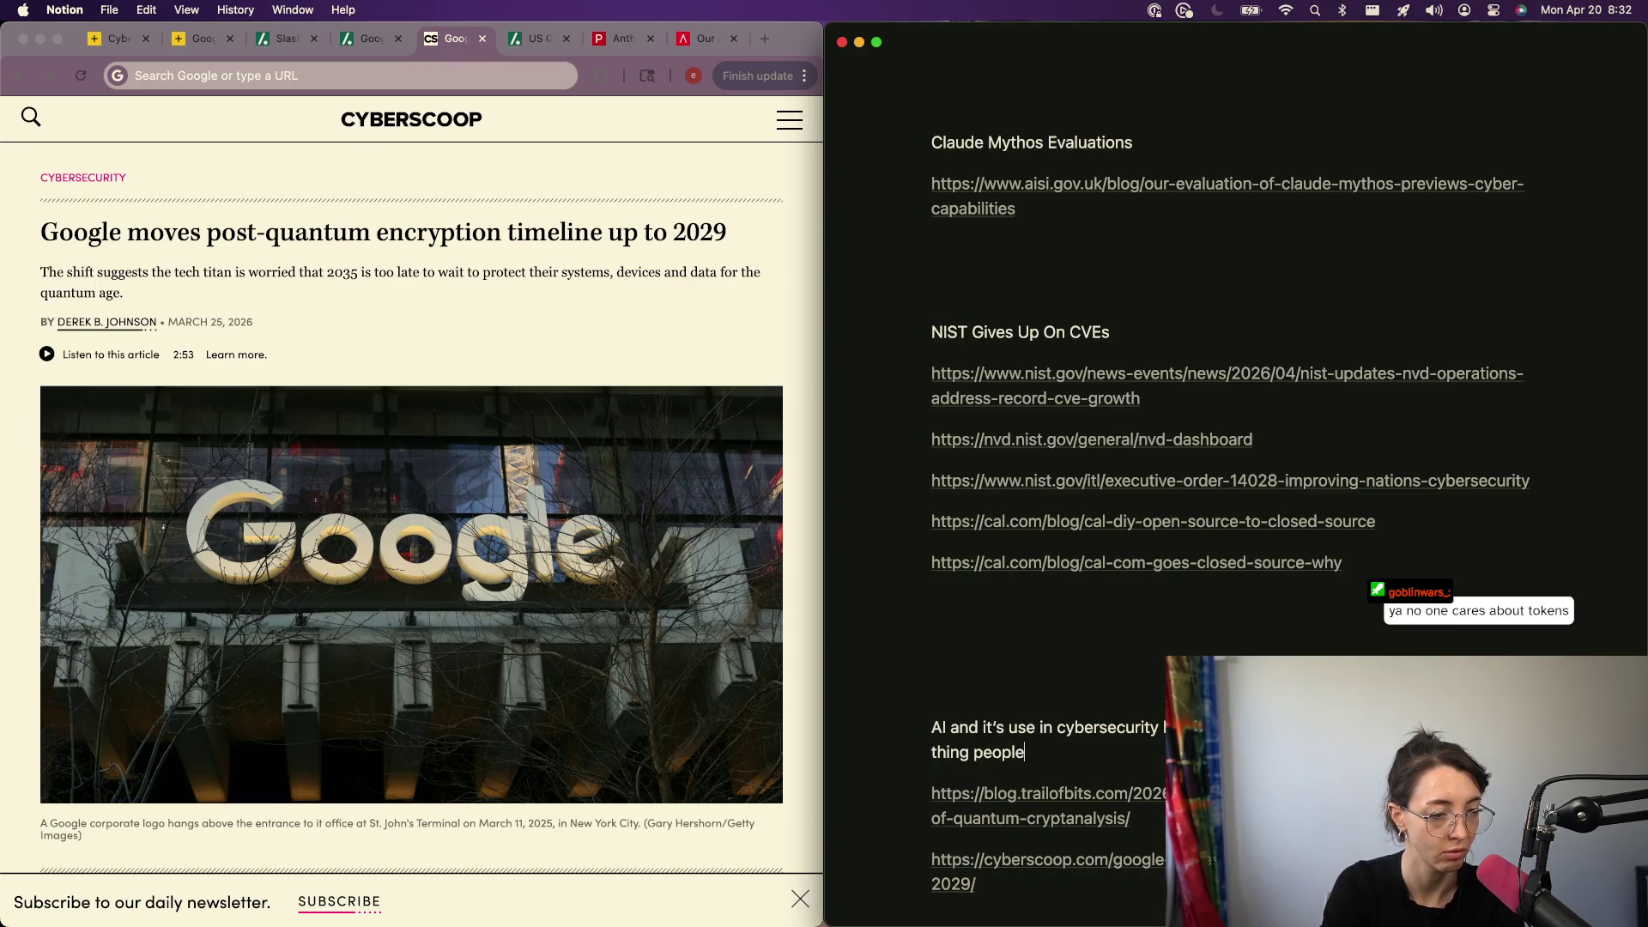
pyautogui.write('have been talking')
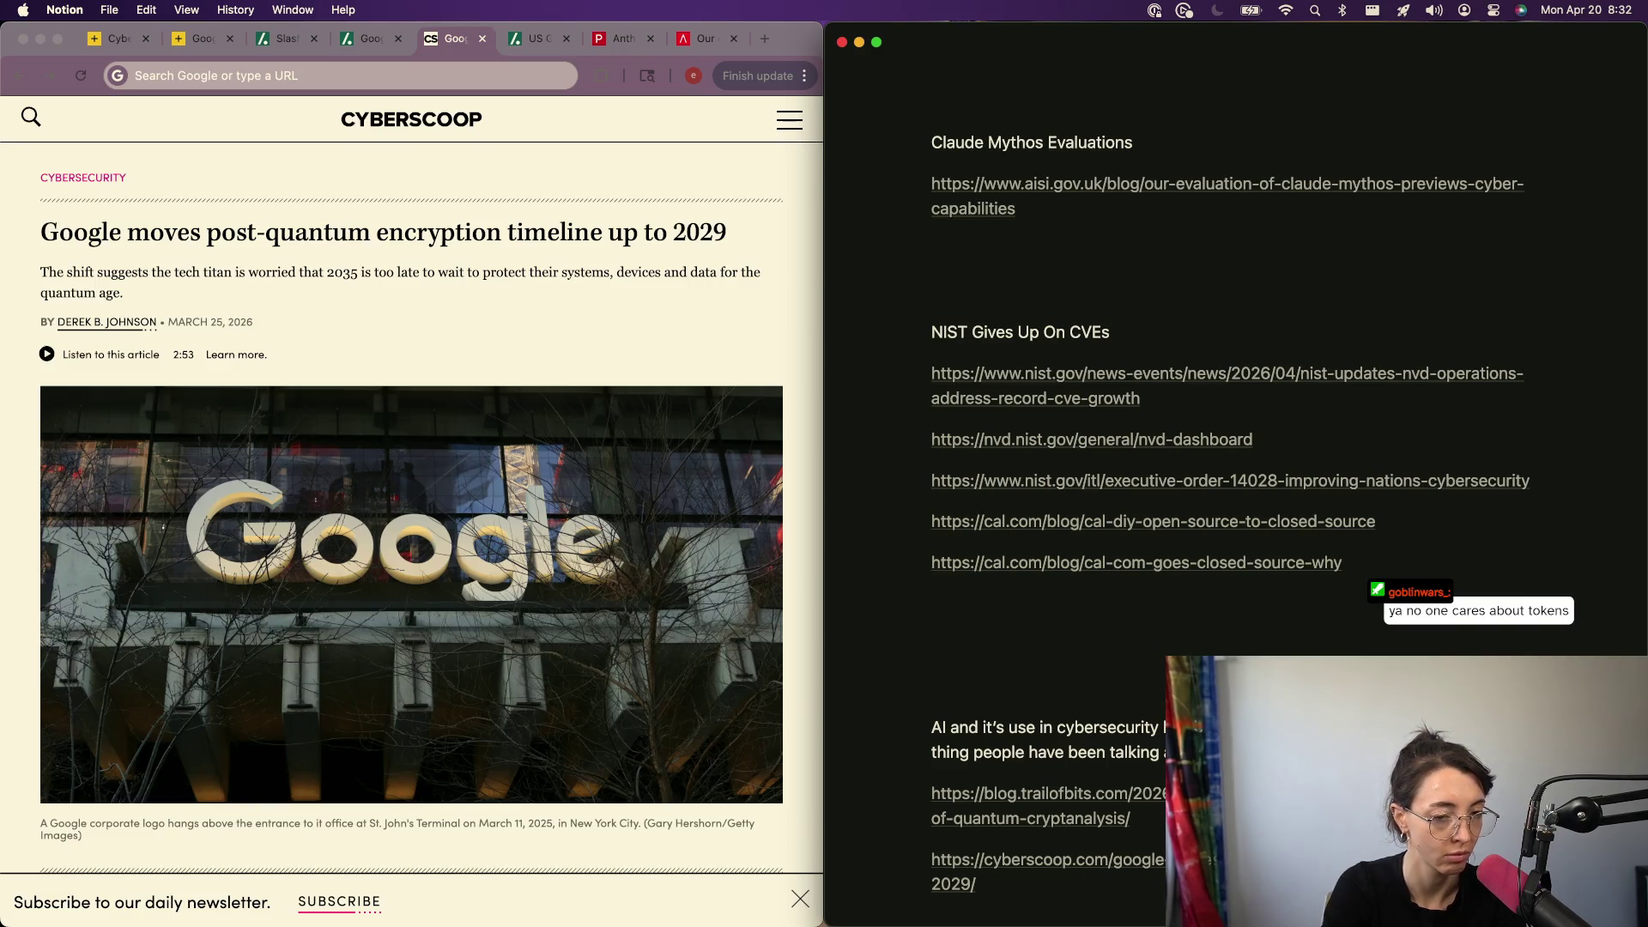
pyautogui.write('wa')
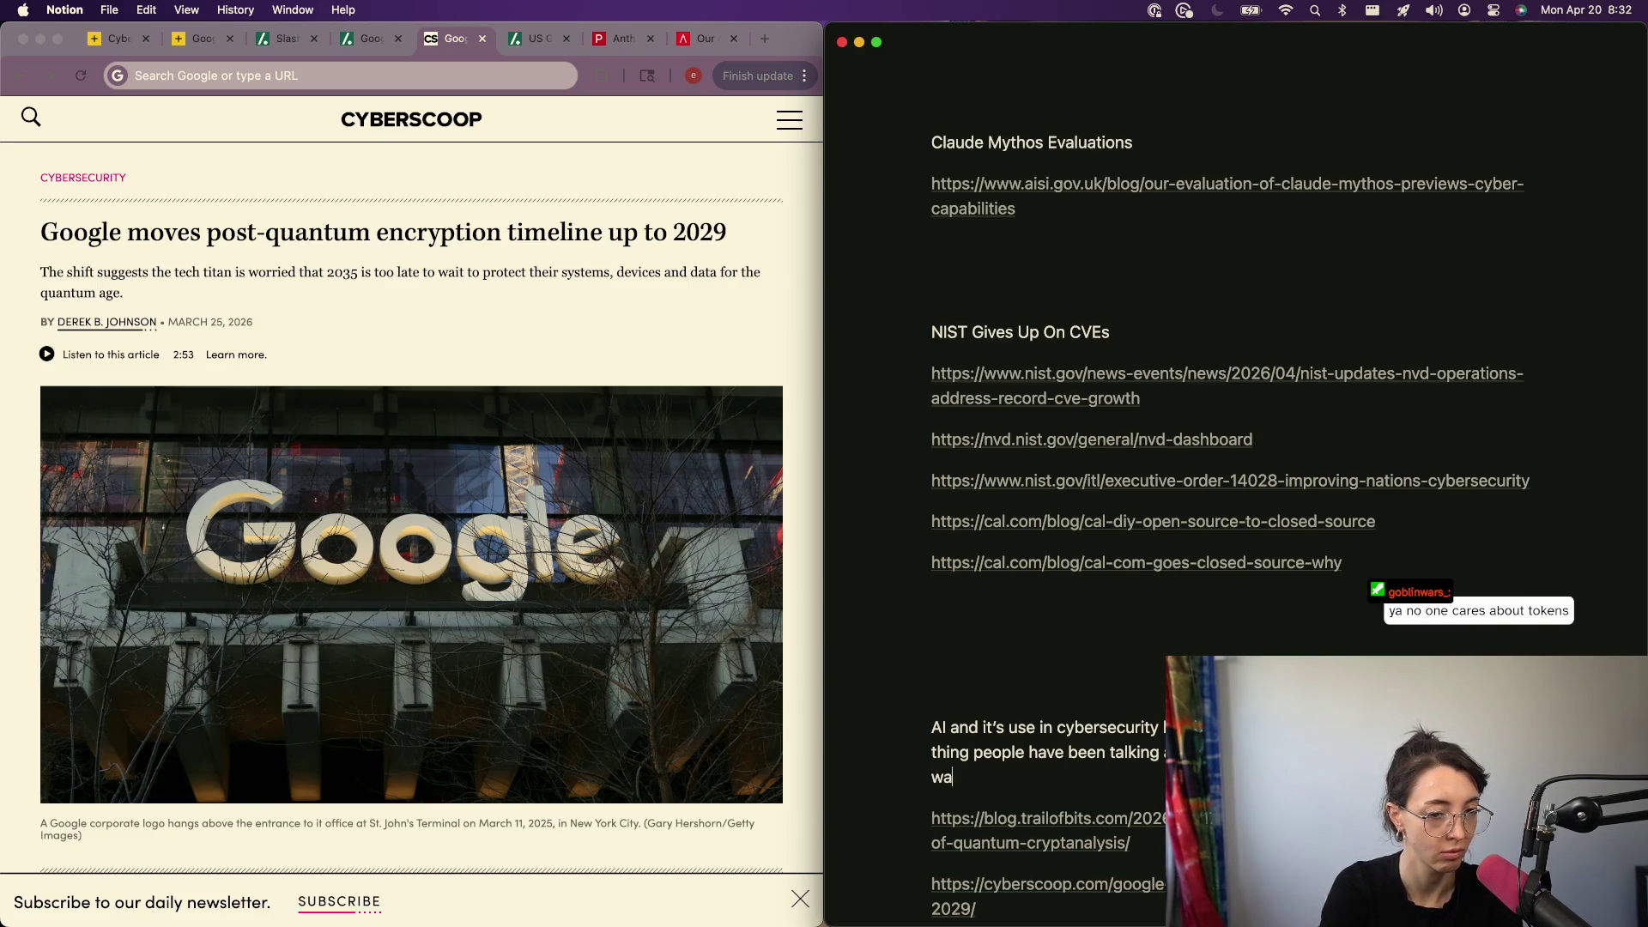
pyautogui.write('ve. G')
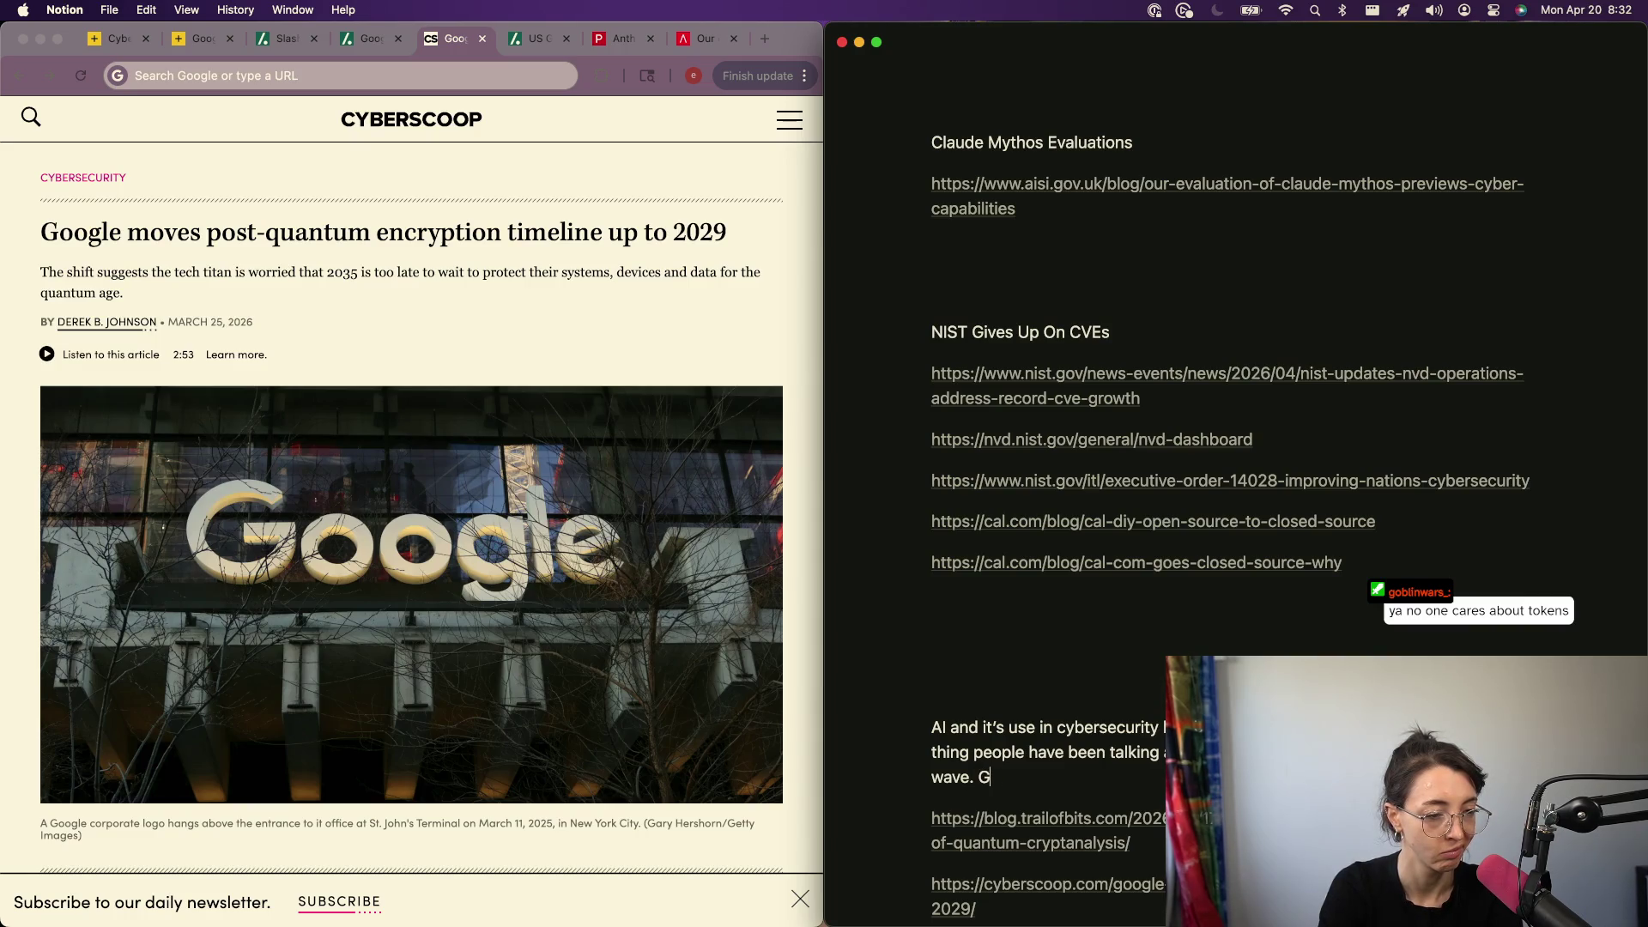
pyautogui.write("'s going to")
pyautogui.press('BackSpace')
pyautogui.press('BackSpace')
pyautogui.press('BackSpace')
pyautogui.press('BackSpace')
pyautogui.press('BackSpace')
pyautogui.press('BackSpace')
pyautogui.write('We')
pyautogui.press('BackSpace')
pyautogui.press('BackSpace')
pyautogui.write('E')
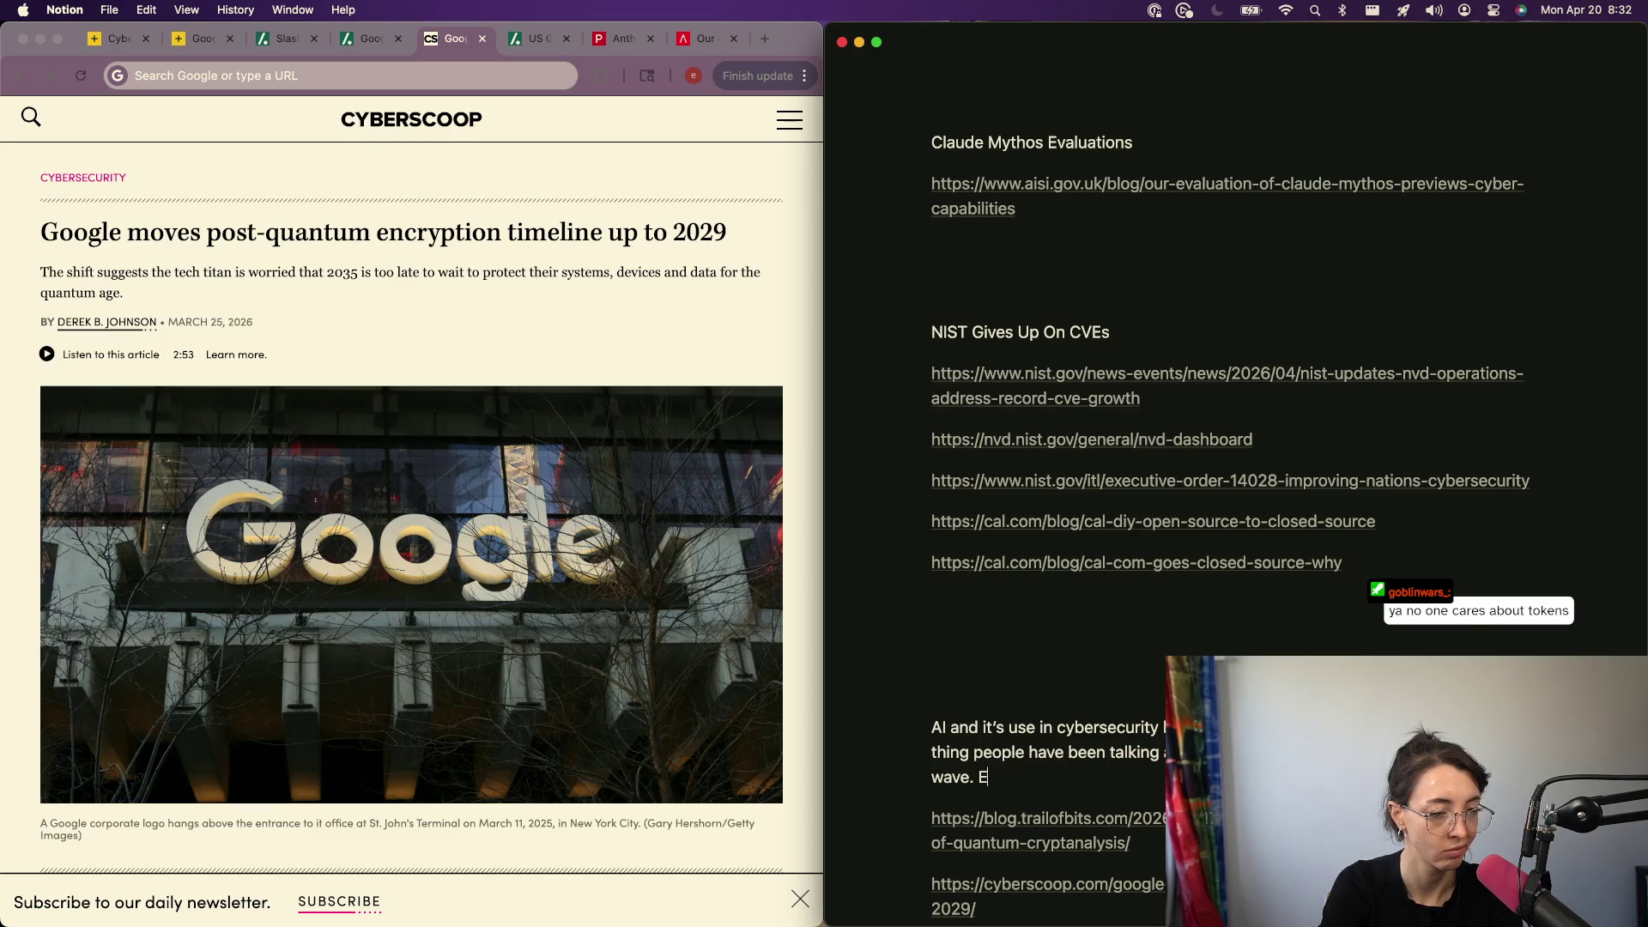
pyautogui.press('BackSpace')
pyautogui.press('BackSpace')
pyautogui.press('BackSpace')
pyautogui.press('Return')
pyautogui.press('BackSpace')
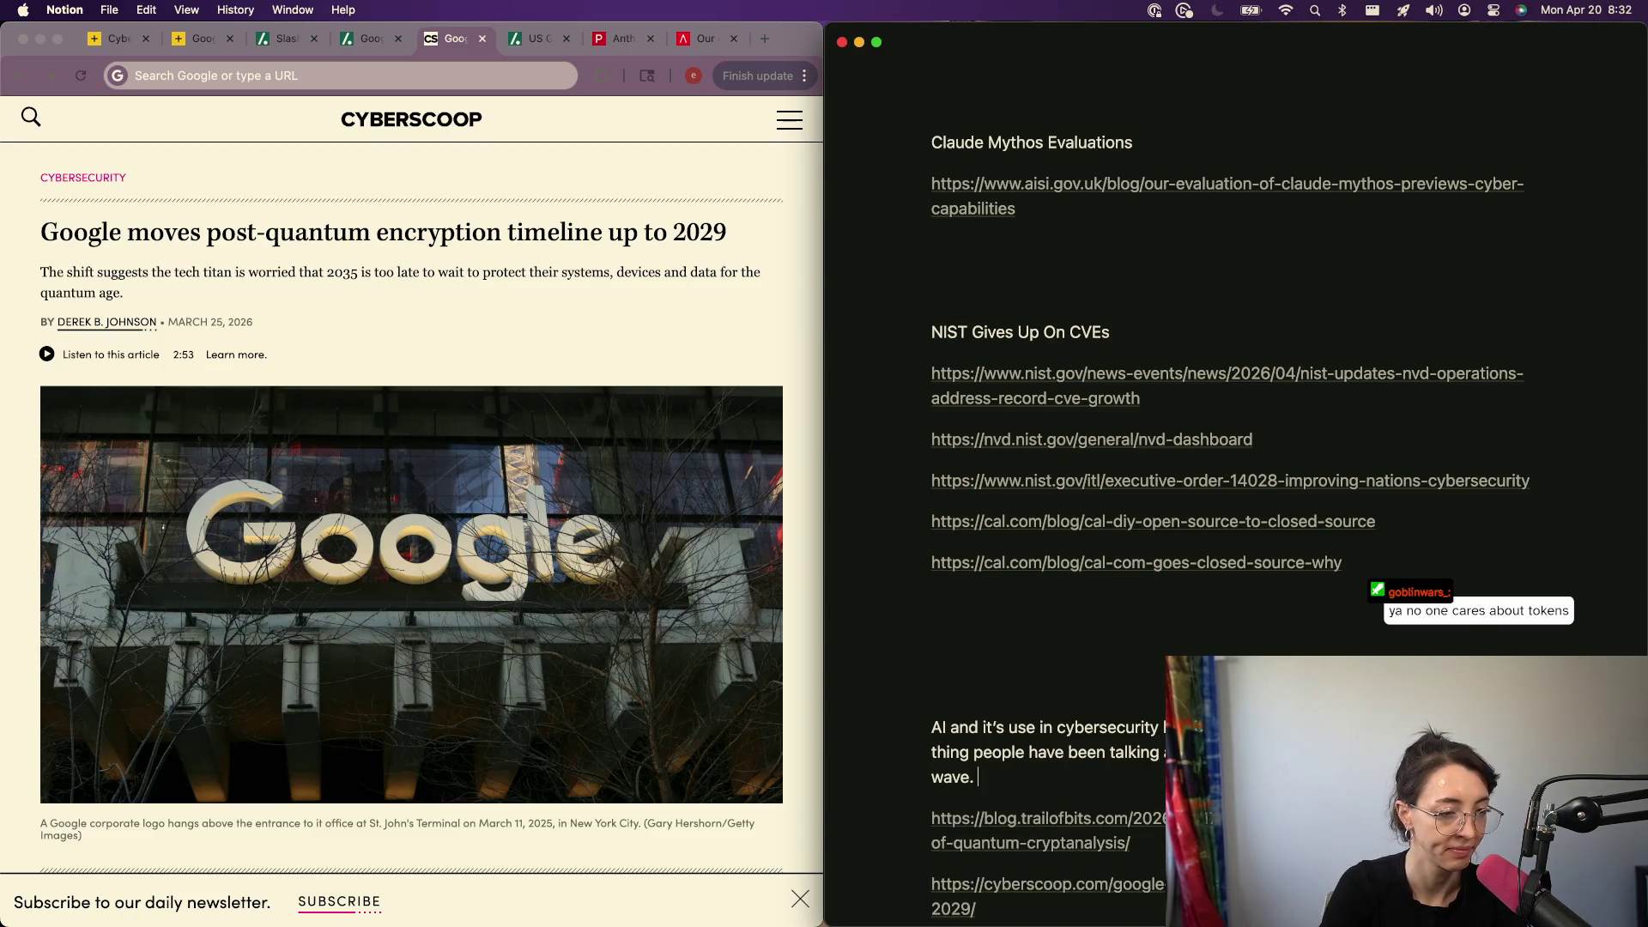
# - Replace the old 'Thinking' placeholder above the paragraph with a 'Quantum Computing and Post AI' heading
pyautogui.press('Return')
pyautogui.write('P')
pyautogui.press('BackSpace')
pyautogui.press('BackSpace')
pyautogui.write('Thinking')
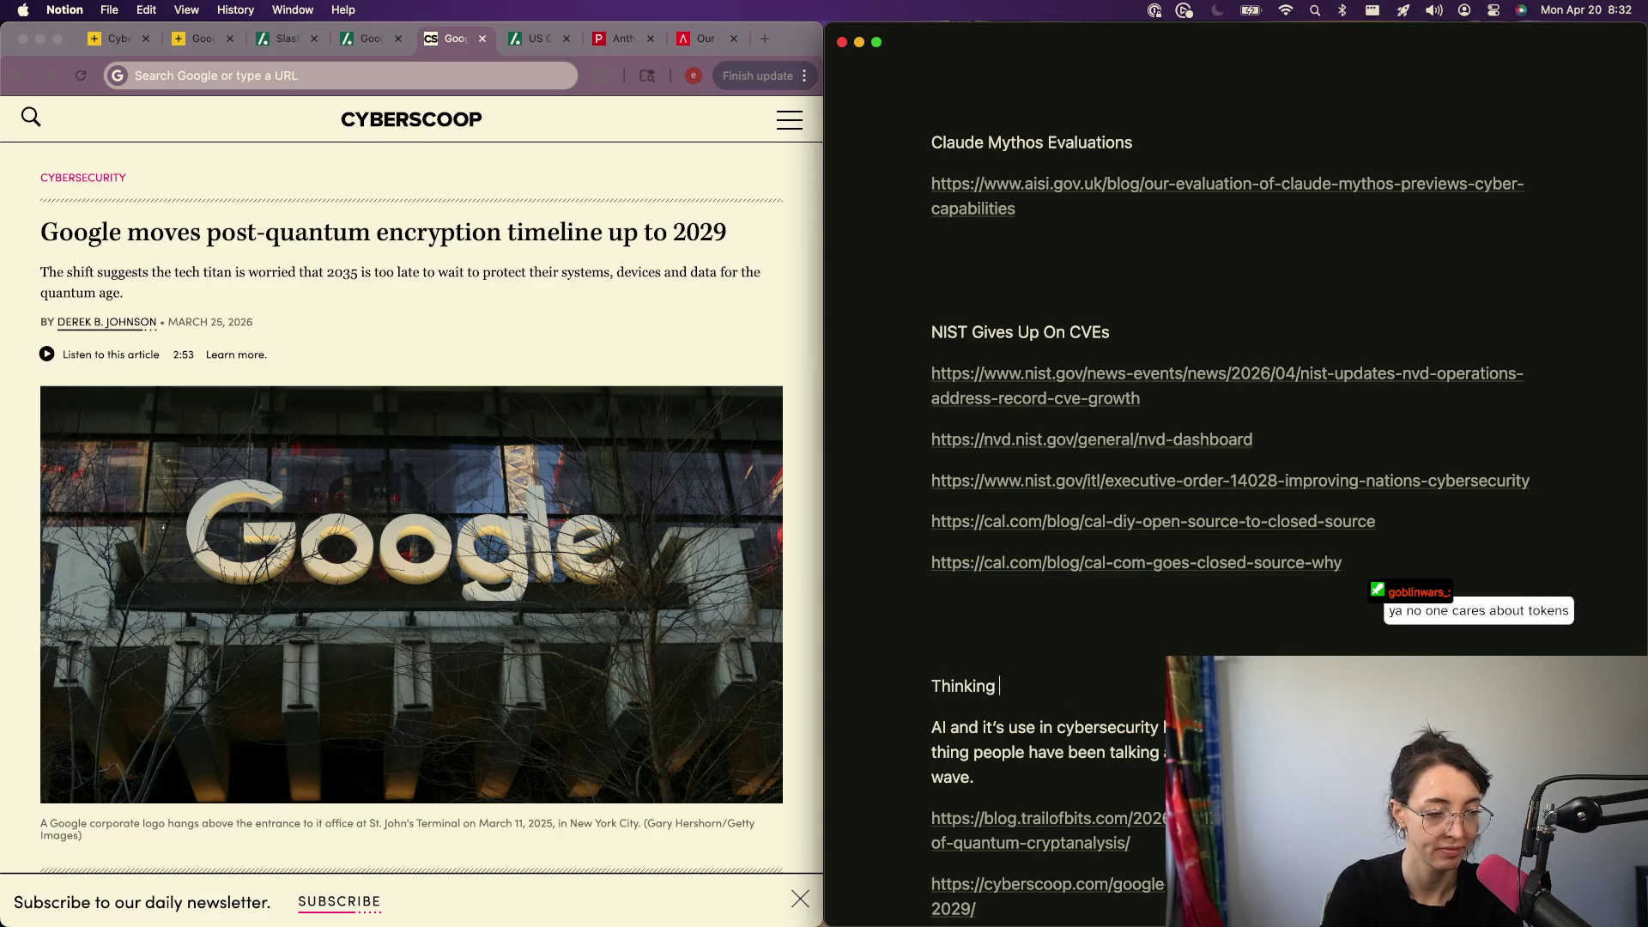
pyautogui.hotkey('alt', 'BackSpace')
pyautogui.write('Qua')
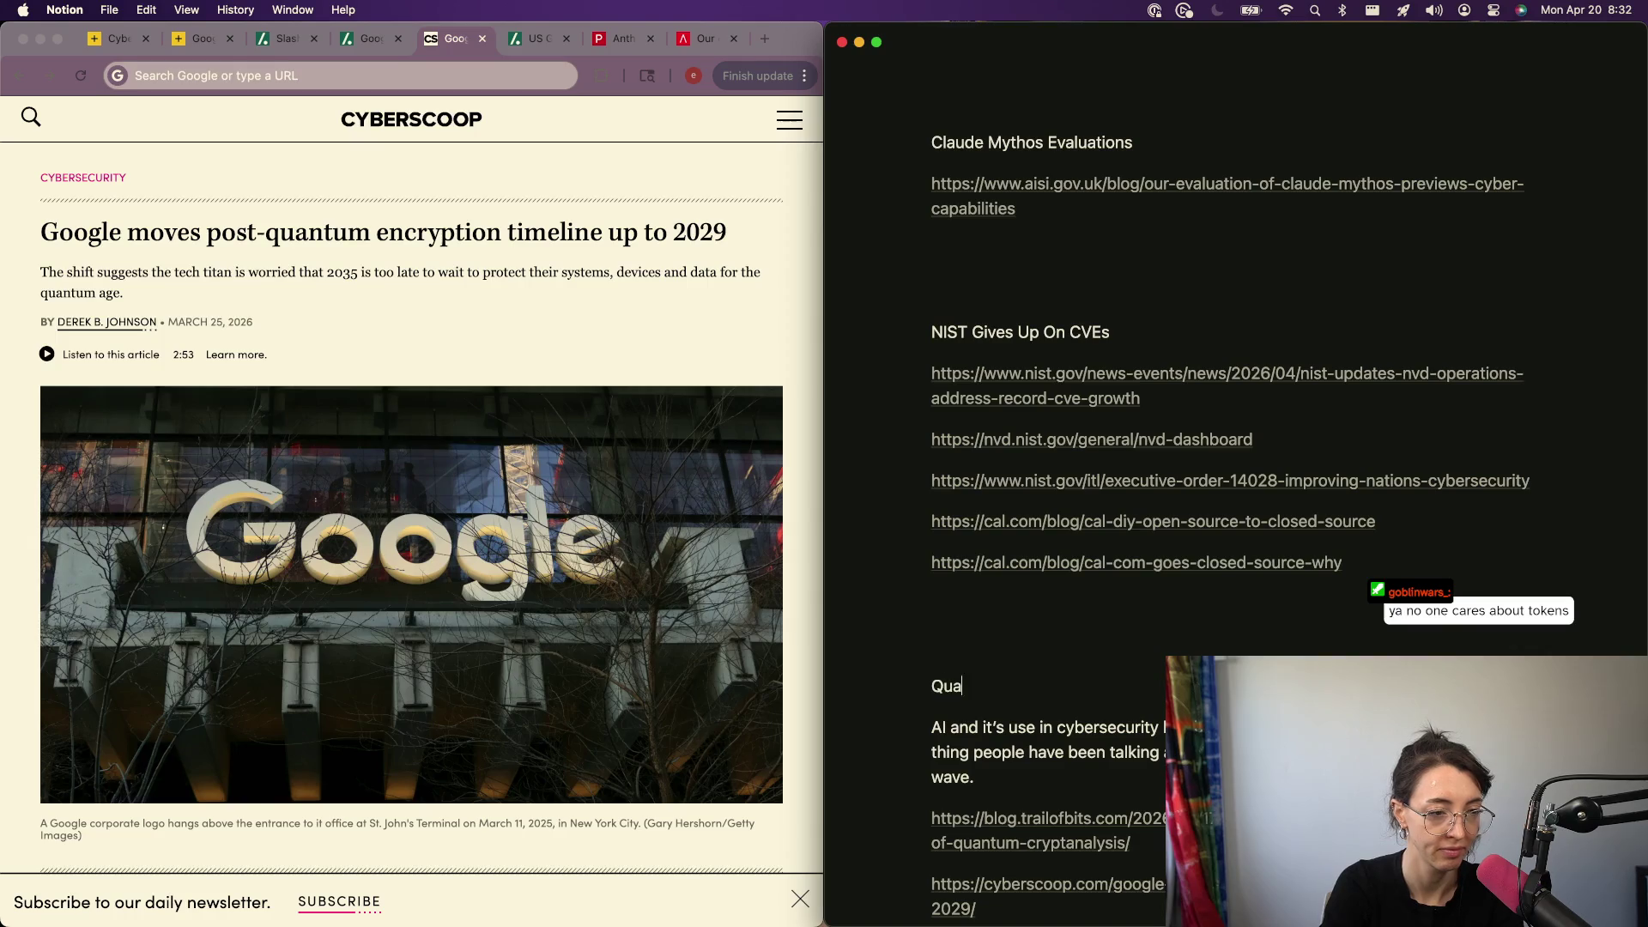
pyautogui.write('ntum COm')
pyautogui.press('BackSpace')
pyautogui.press('BackSpace')
pyautogui.press('BackSpace')
pyautogui.write('mpmputing and Post A')
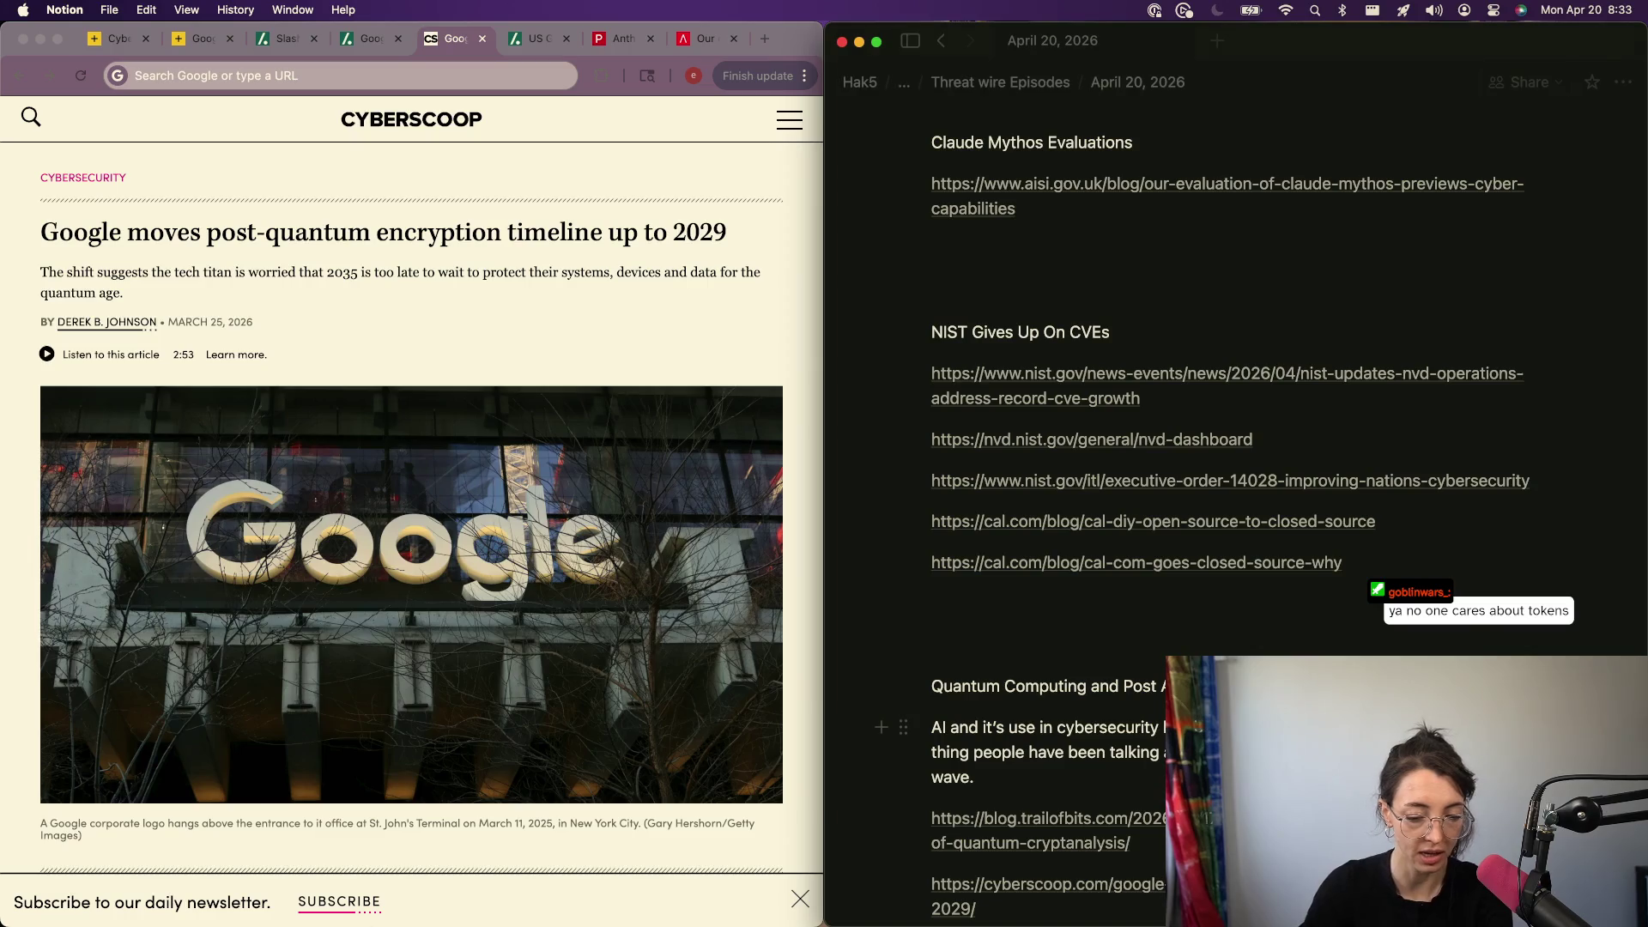
pyautogui.scroll(-3, 54, 507)
pyautogui.scroll(-3, 54, 507)
pyautogui.click(800, 899)
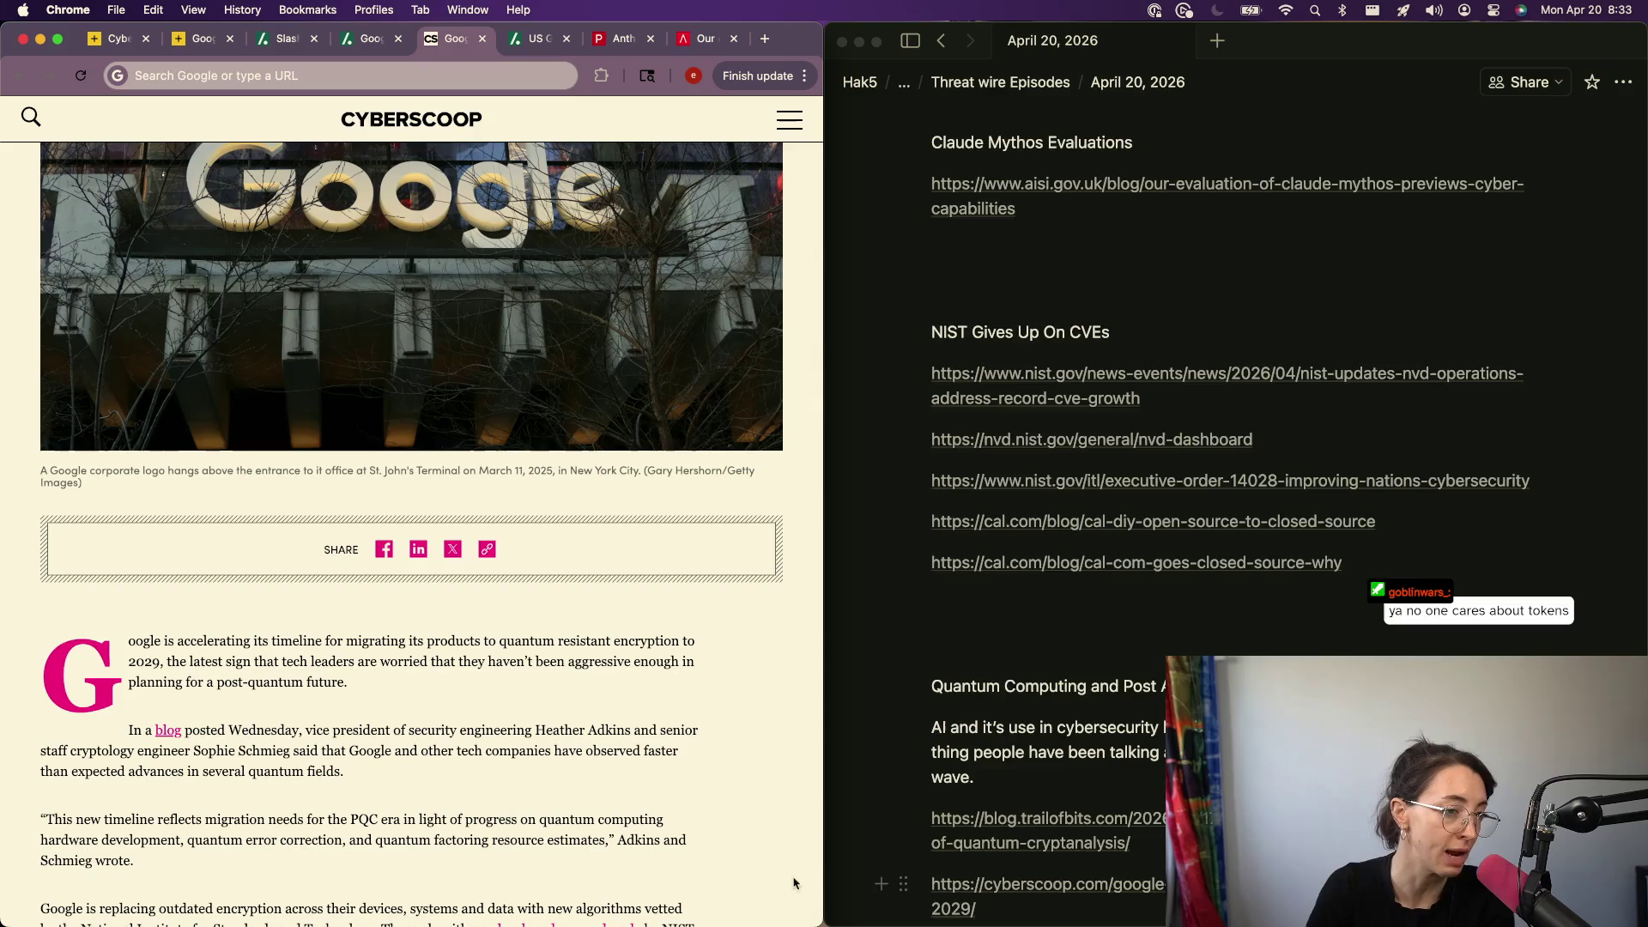
pyautogui.scroll(2, 884, 546)
pyautogui.scroll(3, 970, 496)
pyautogui.click(970, 495)
pyautogui.scroll(-3, 970, 516)
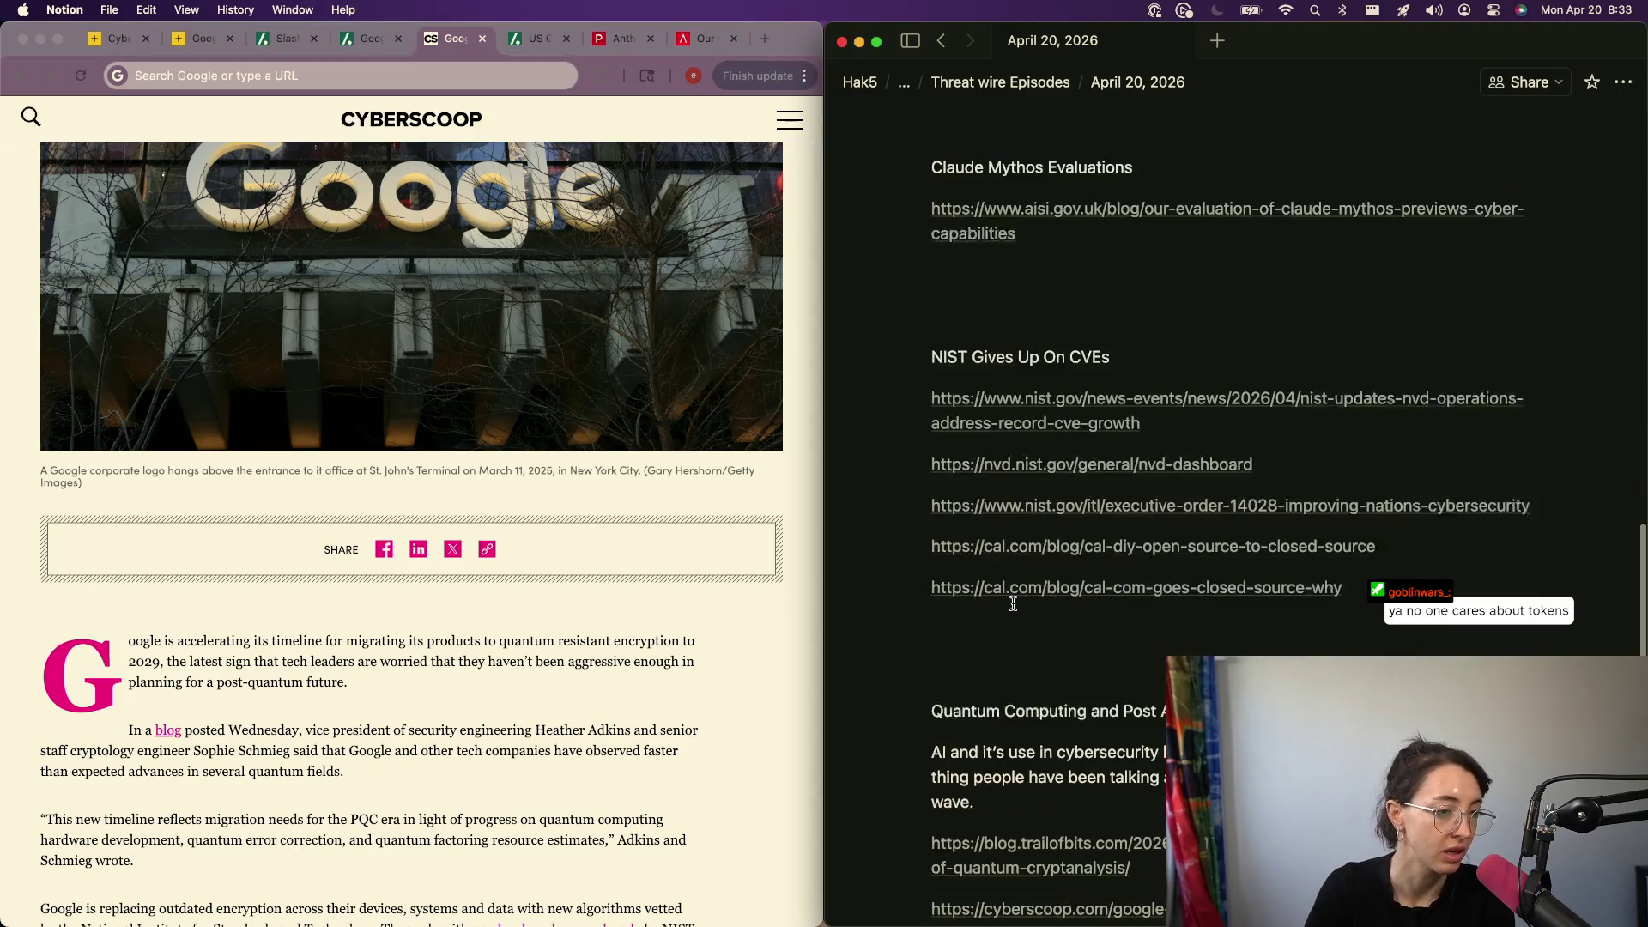
pyautogui.scroll(-4, 971, 684)
pyautogui.scroll(1, 975, 607)
pyautogui.scroll(5, 976, 607)
pyautogui.scroll(3, 974, 609)
pyautogui.scroll(2, 974, 607)
pyautogui.scroll(2, 966, 618)
pyautogui.scroll(-3, 959, 647)
pyautogui.scroll(-5, 959, 648)
pyautogui.scroll(-3, 978, 670)
pyautogui.scroll(3, 1016, 711)
pyautogui.scroll(10, 1016, 712)
pyautogui.scroll(1, 1014, 714)
pyautogui.scroll(-2, 1014, 718)
pyautogui.scroll(-3, 1012, 723)
pyautogui.scroll(-5, 1012, 725)
pyautogui.scroll(-5, 1015, 703)
pyautogui.scroll(-2, 990, 775)
pyautogui.scroll(-3, 990, 776)
pyautogui.scroll(-3, 1004, 748)
pyautogui.scroll(-5, 1011, 717)
pyautogui.scroll(-2, 1013, 715)
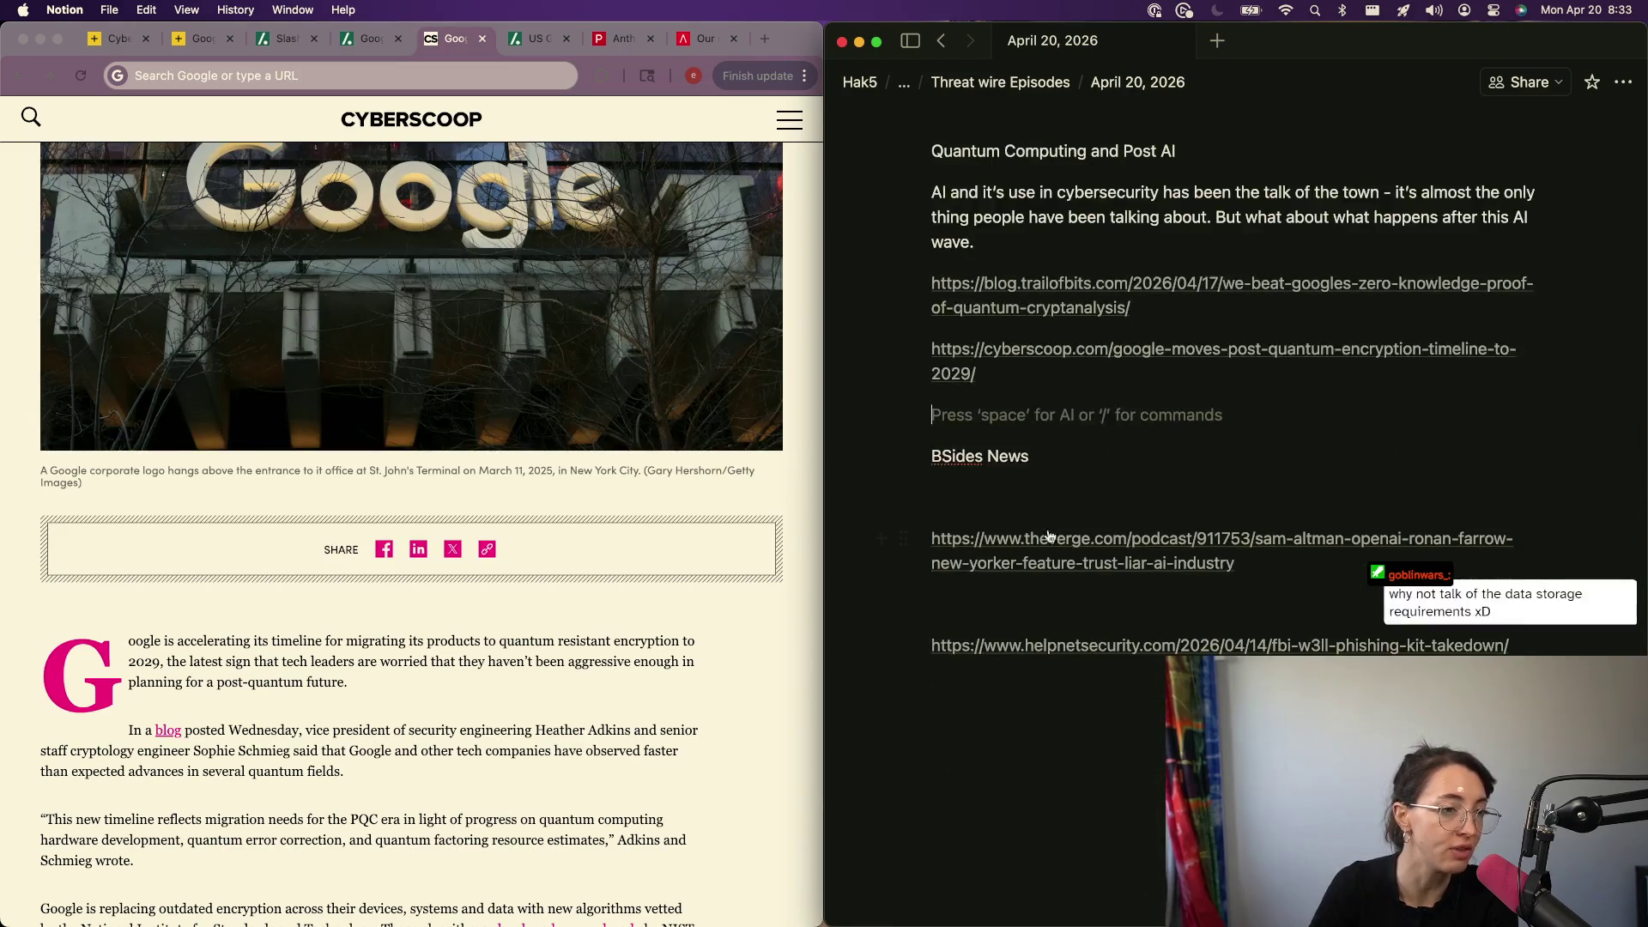
pyautogui.click(567, 814)
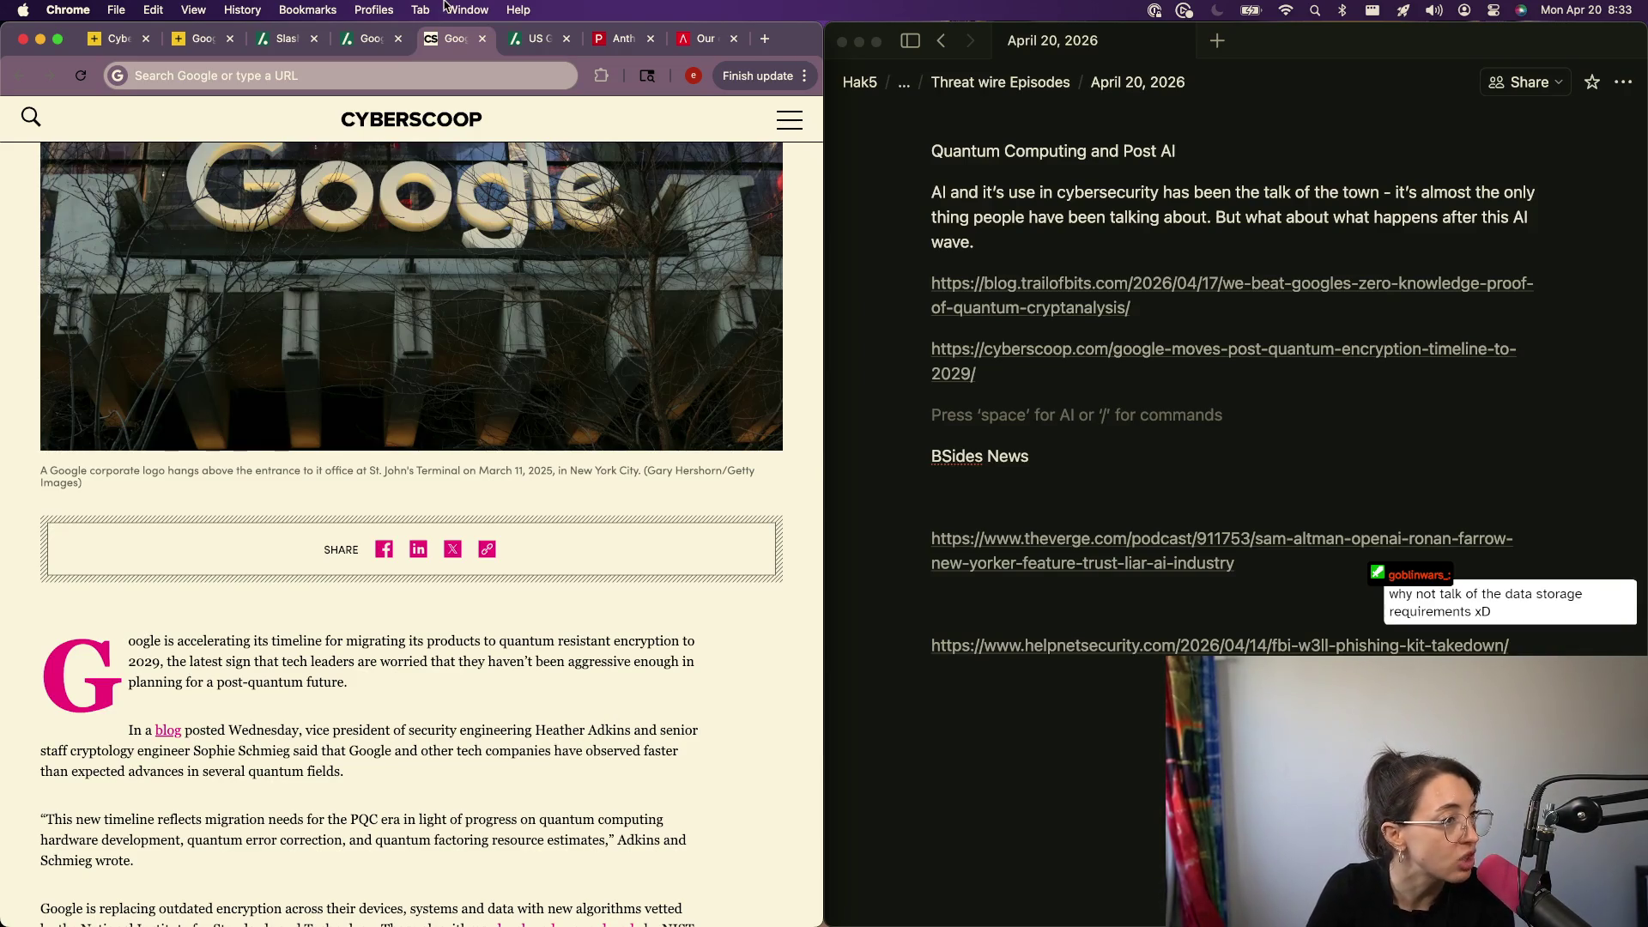
pyautogui.click(480, 40)
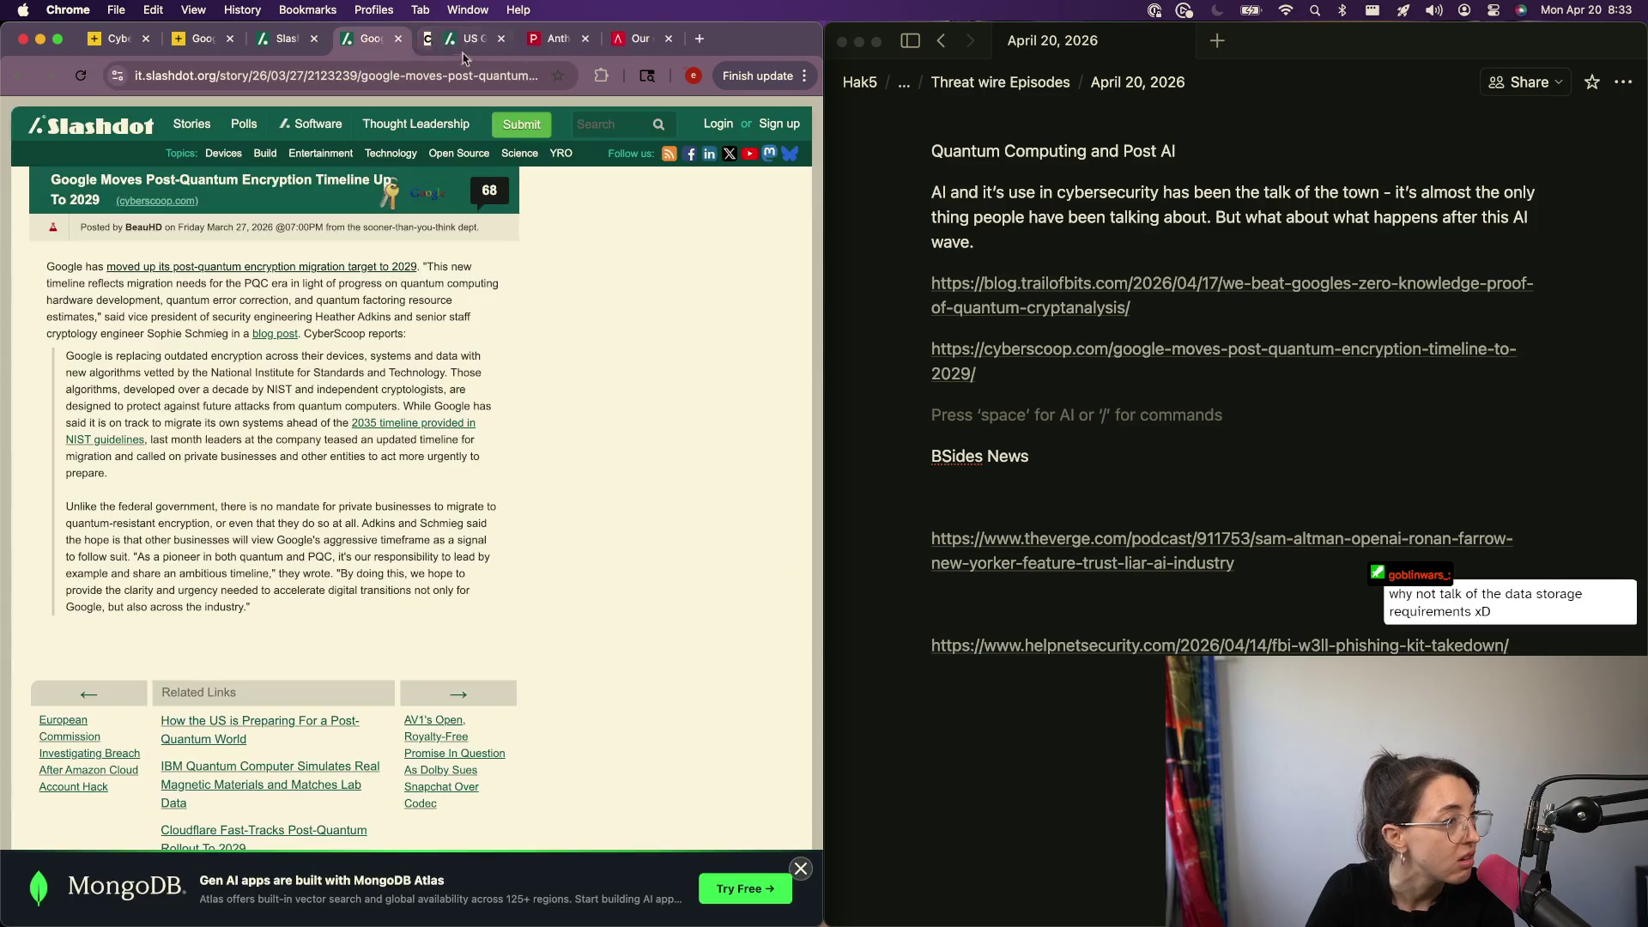
# - Close the finished Slashdot story tabs and copy the Politico article URL
pyautogui.click(400, 39)
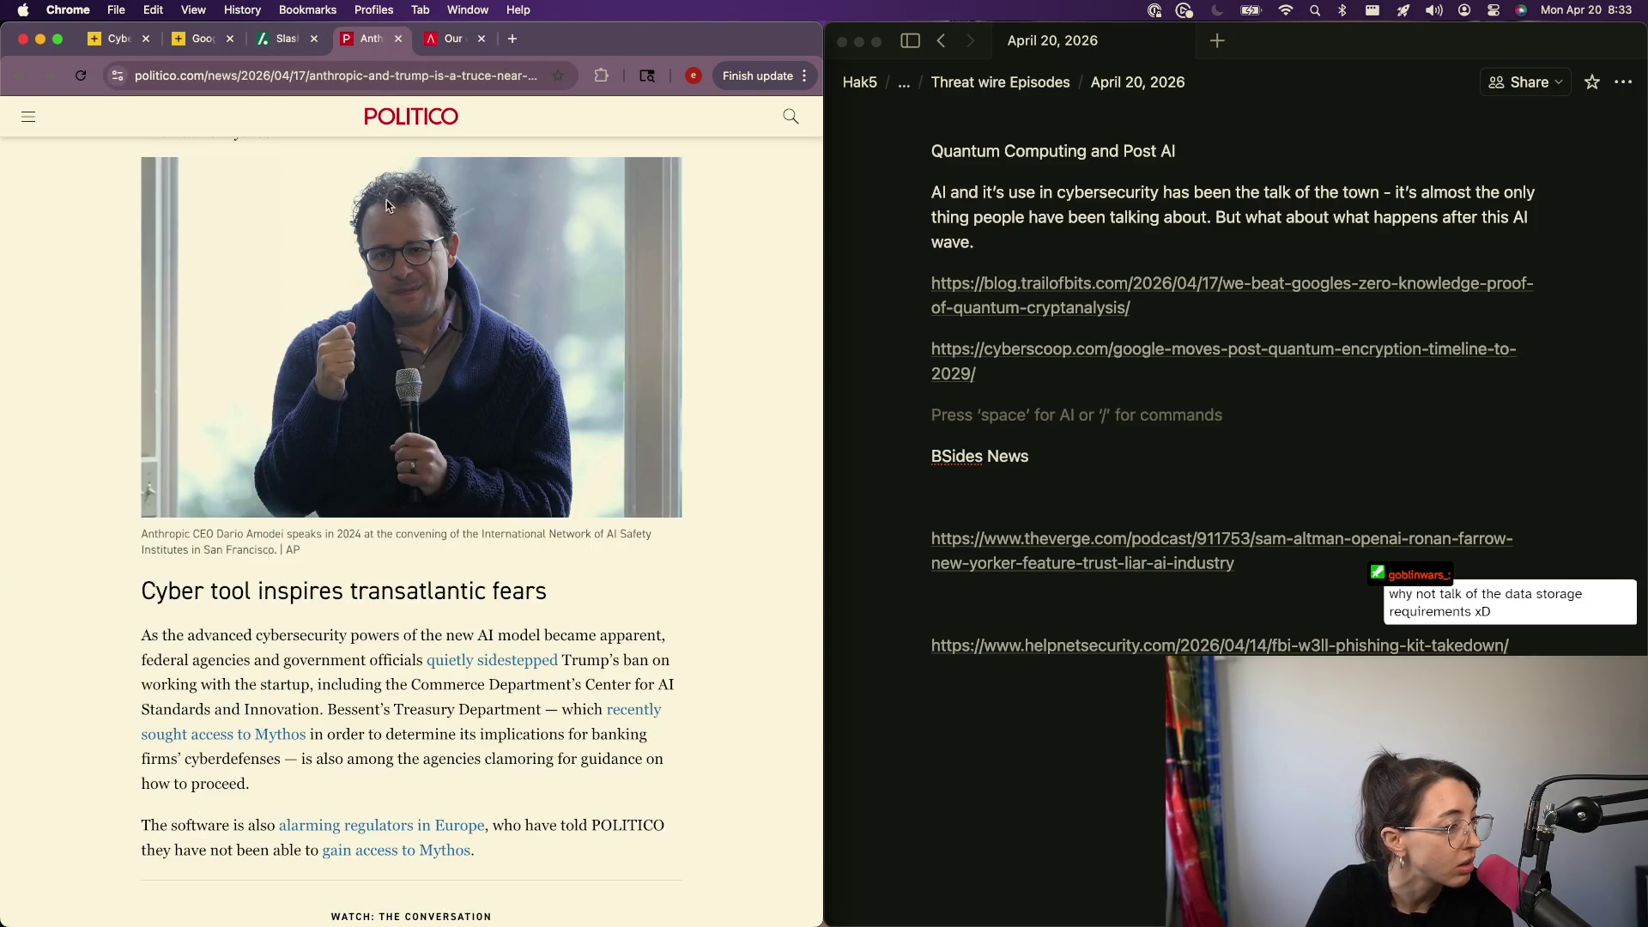
pyautogui.click(450, 80)
pyautogui.press('BackSpace')
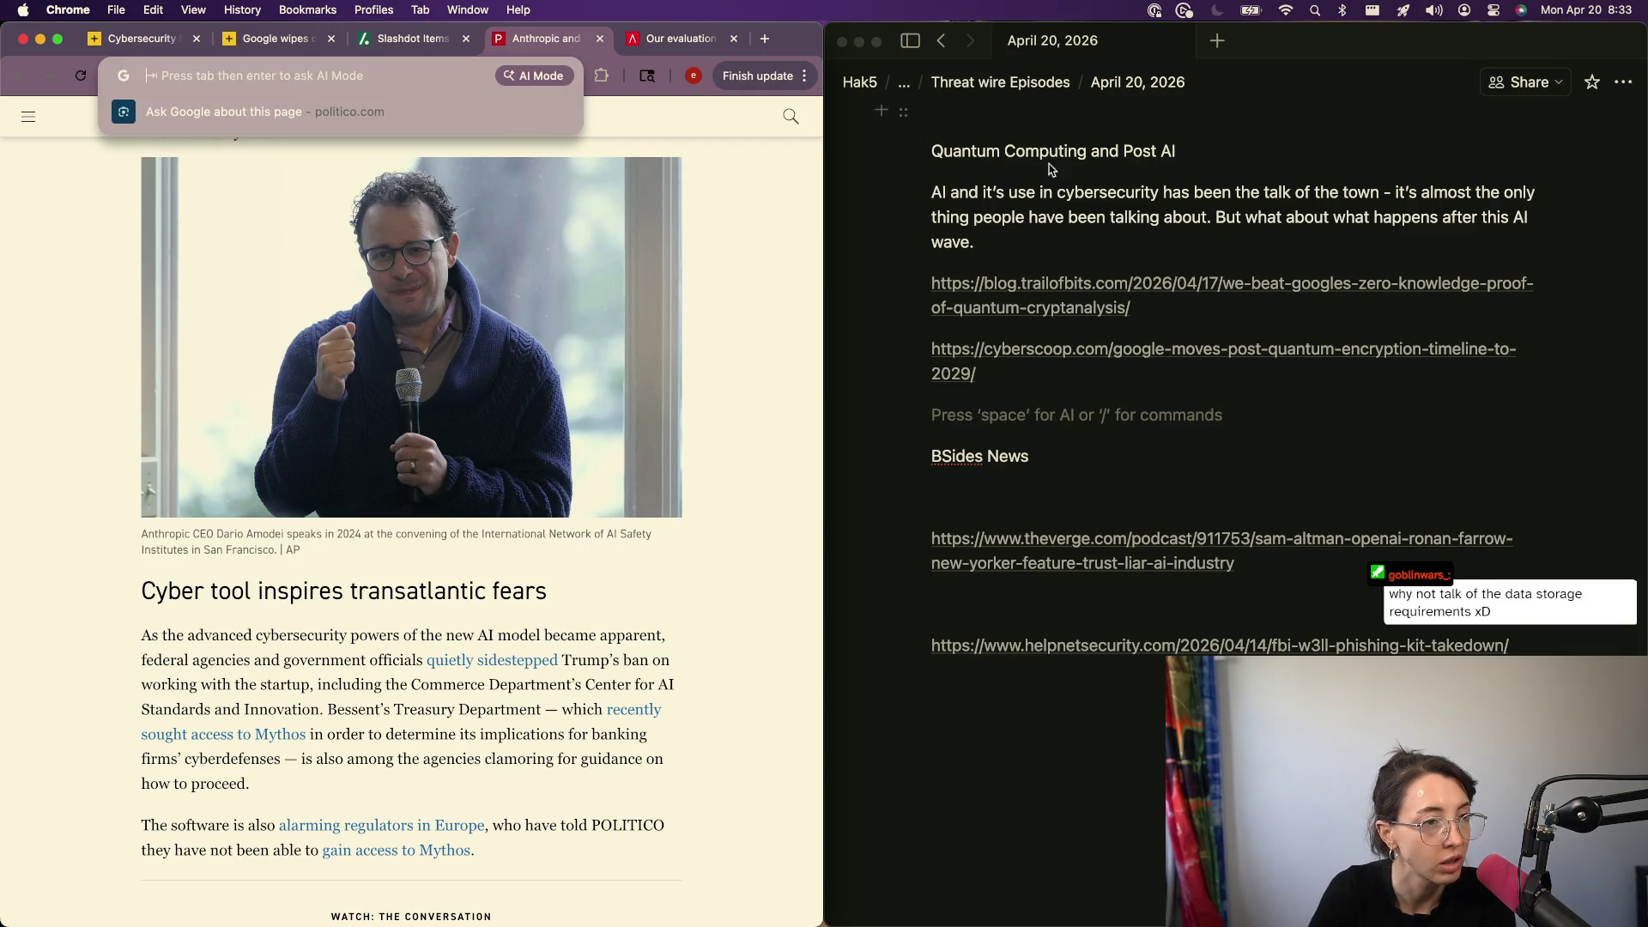
pyautogui.scroll(3, 1131, 399)
# - Paste the Politico link under the Claude Mythos Evaluations links, then close the Politico and AISI tabs
pyautogui.click(1096, 379)
pyautogui.scroll(5, 1030, 567)
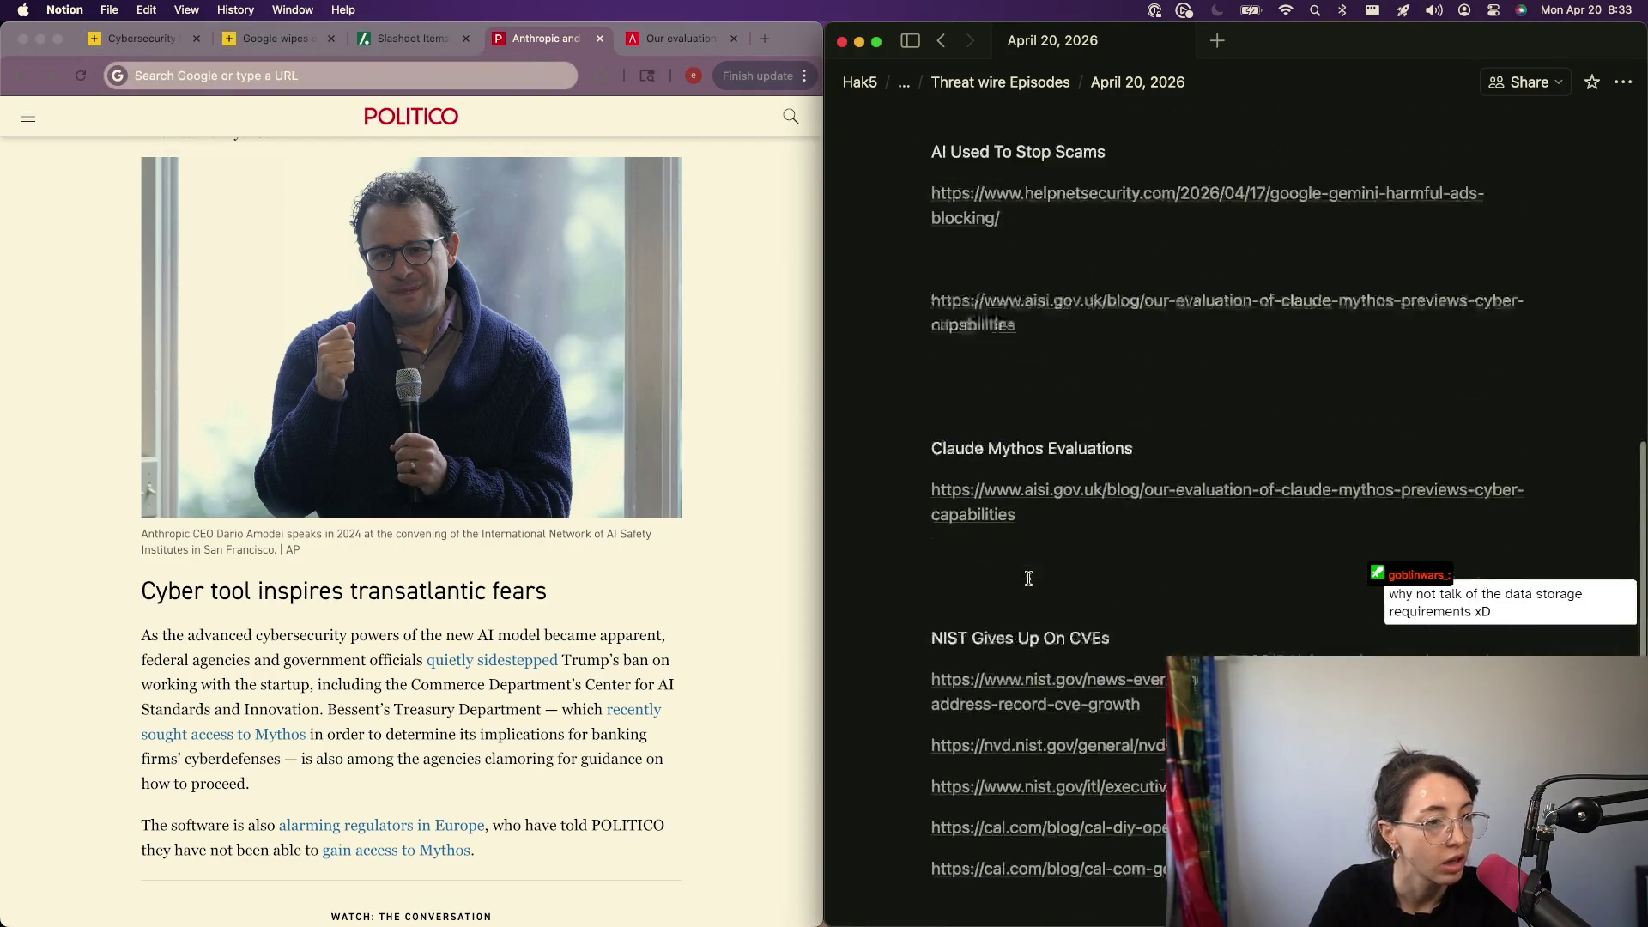
pyautogui.click(1030, 576)
pyautogui.press('super+v')
pyautogui.click(575, 663)
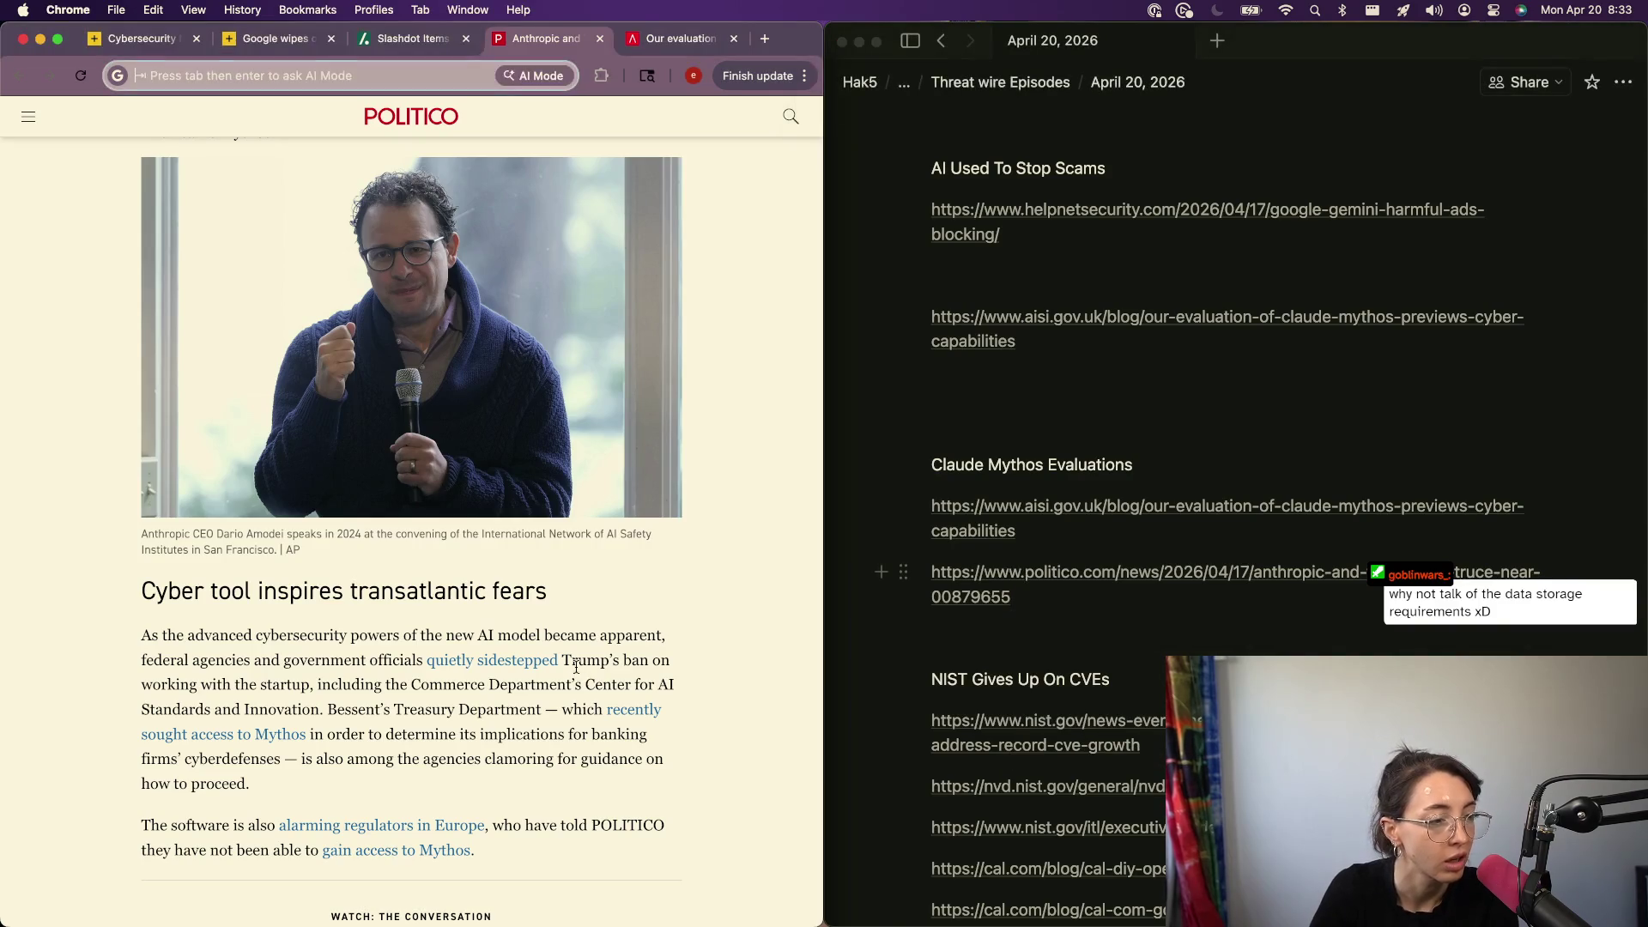
pyautogui.press('super+w')
pyautogui.press('super+w')
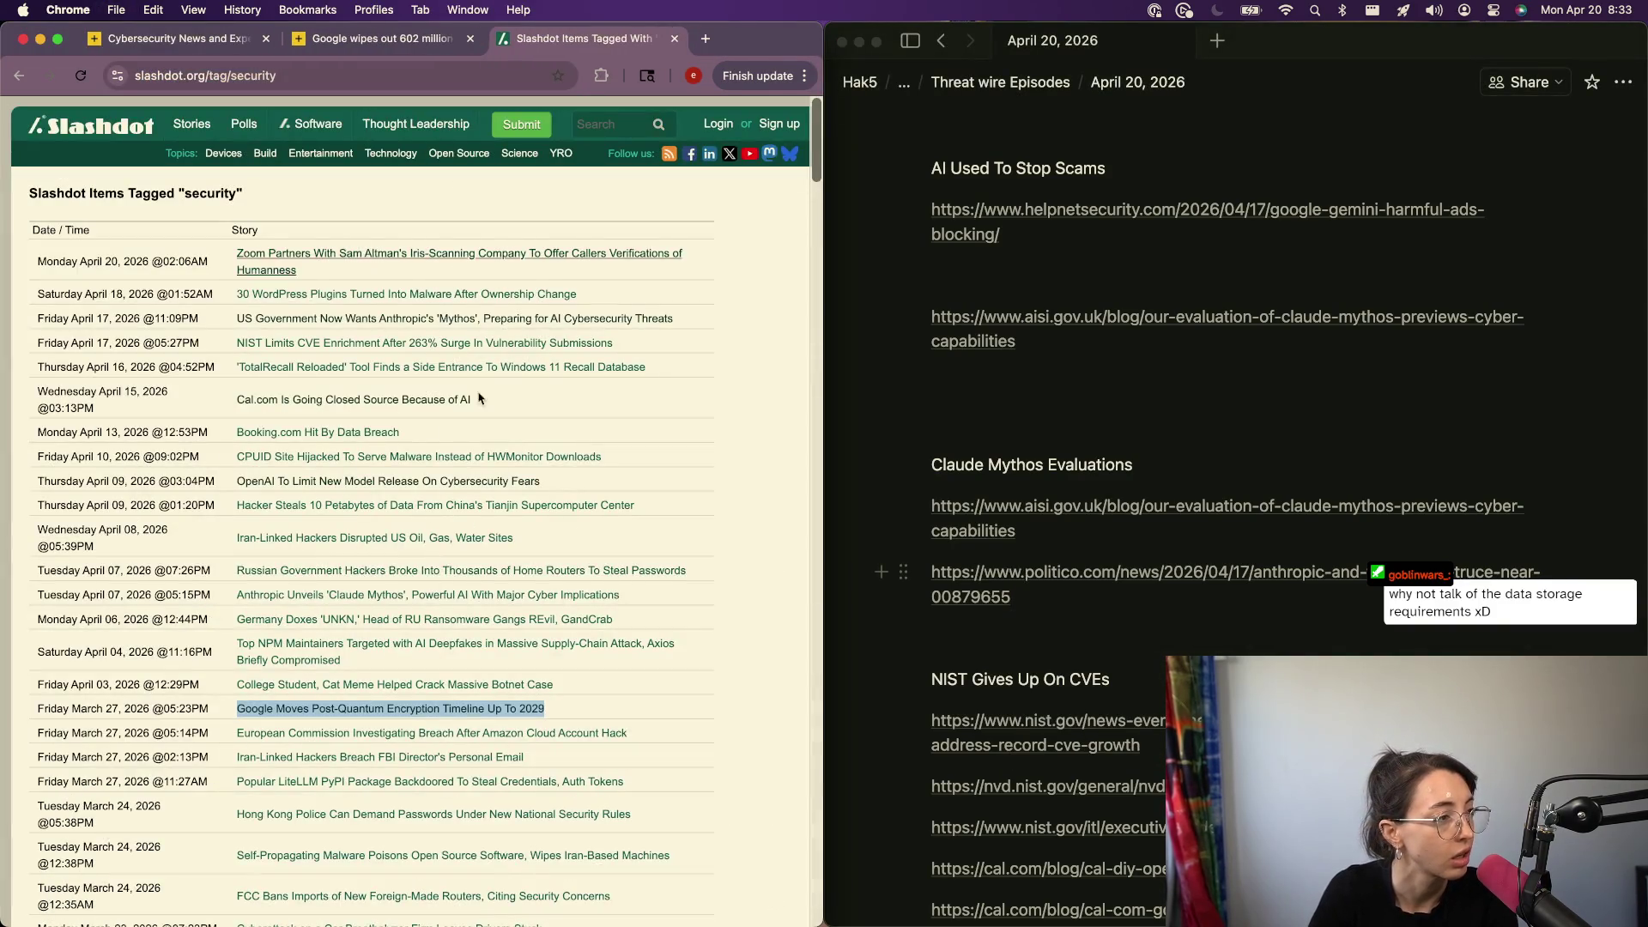
# - Open the Slashdot Zoom iris-scanning story, follow it to Digital Trends and copy that URL
pyautogui.keyDown('super'); pyautogui.click(399, 262); pyautogui.keyUp('super')
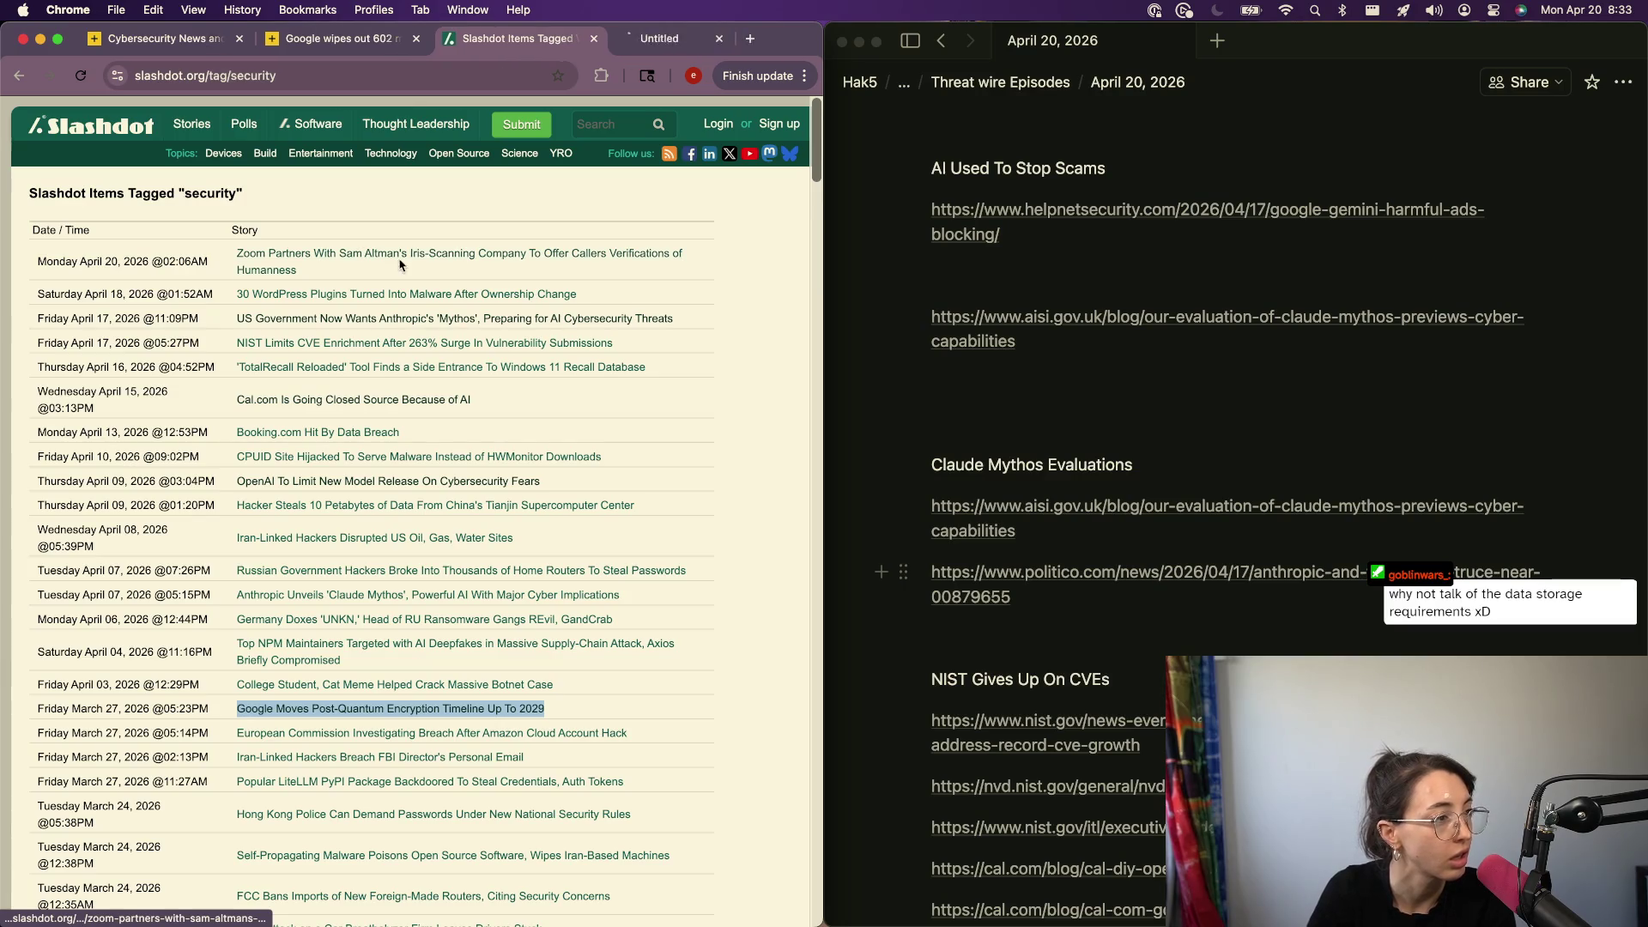
pyautogui.click(647, 39)
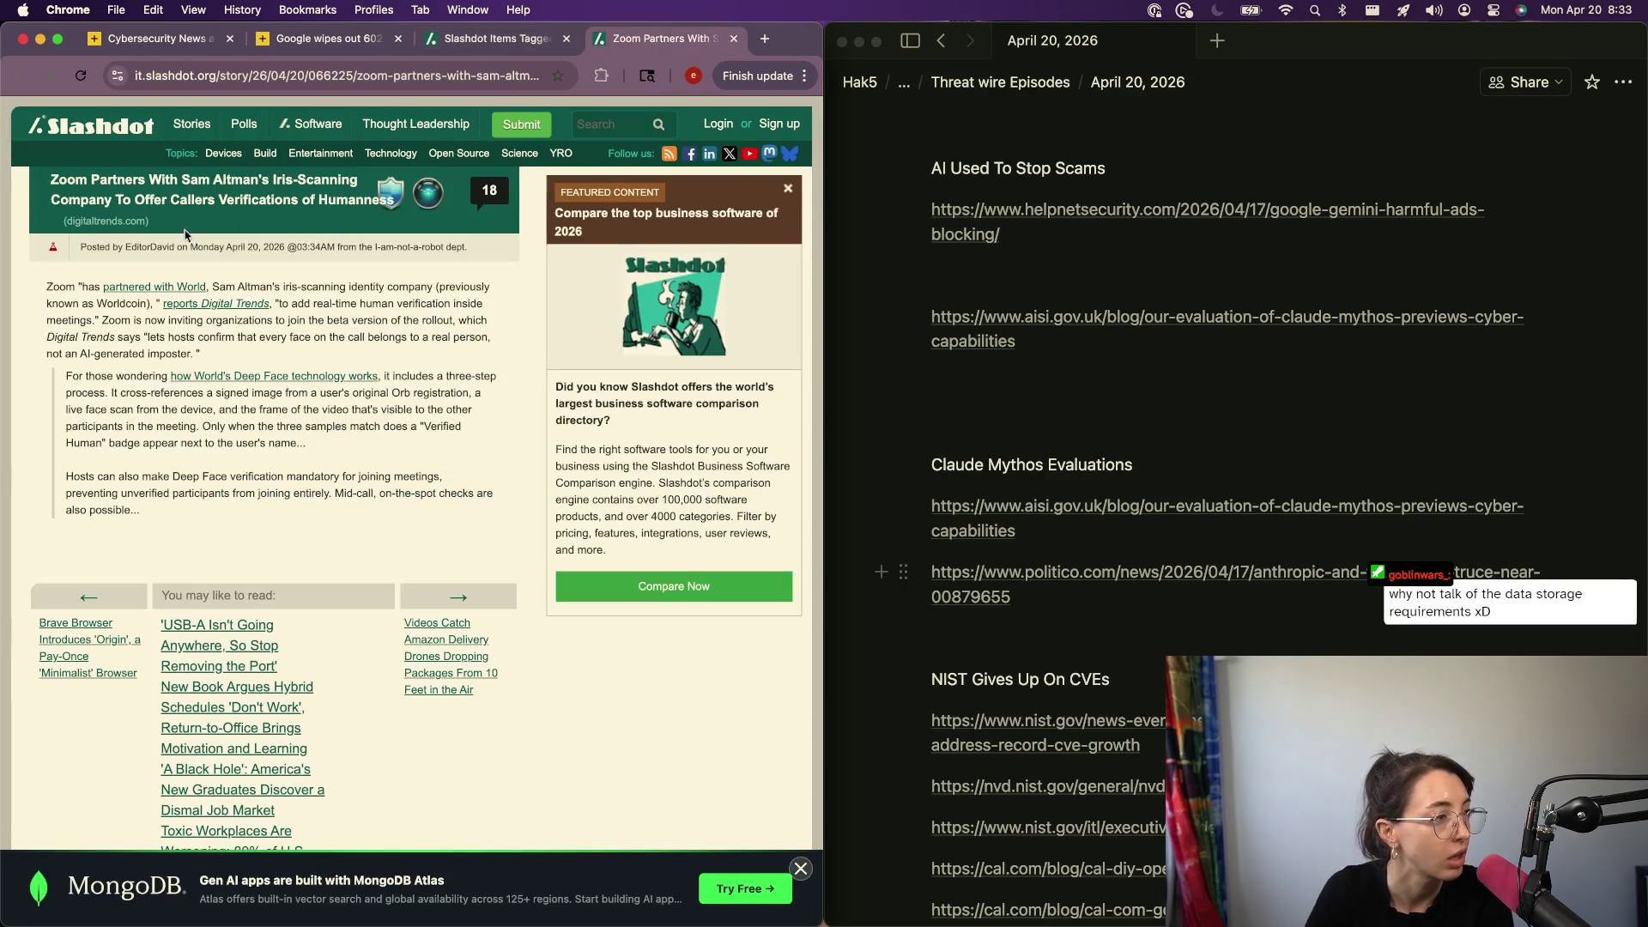
pyautogui.click(129, 222)
pyautogui.press('BackSpace')
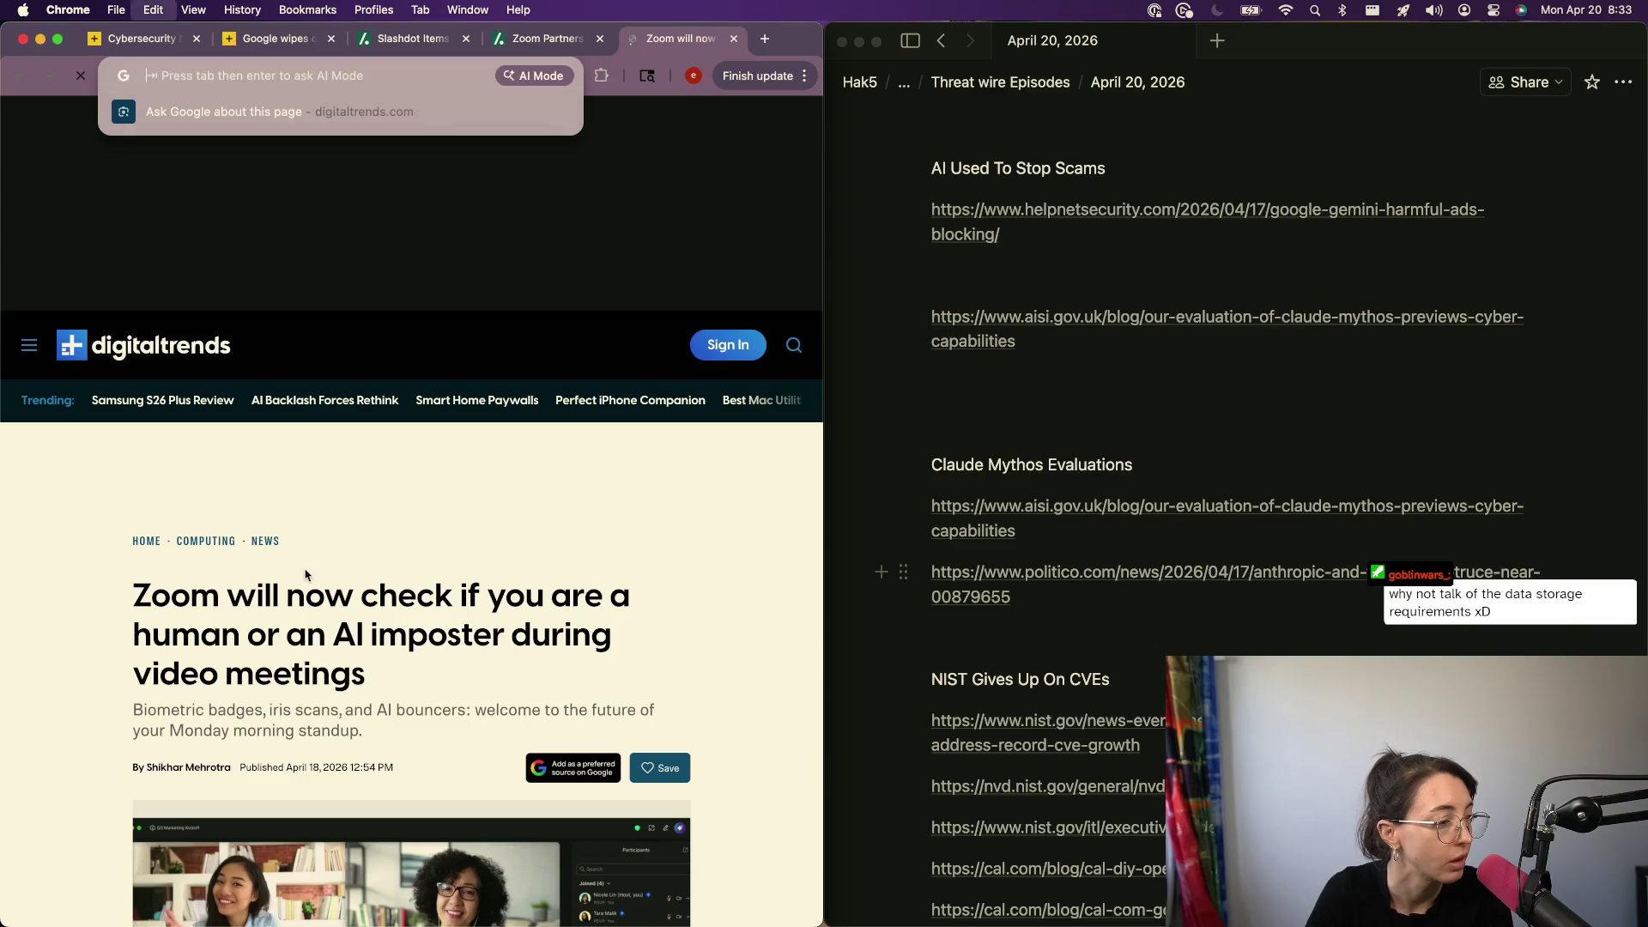
pyautogui.scroll(-3, 336, 756)
pyautogui.scroll(-3, 337, 755)
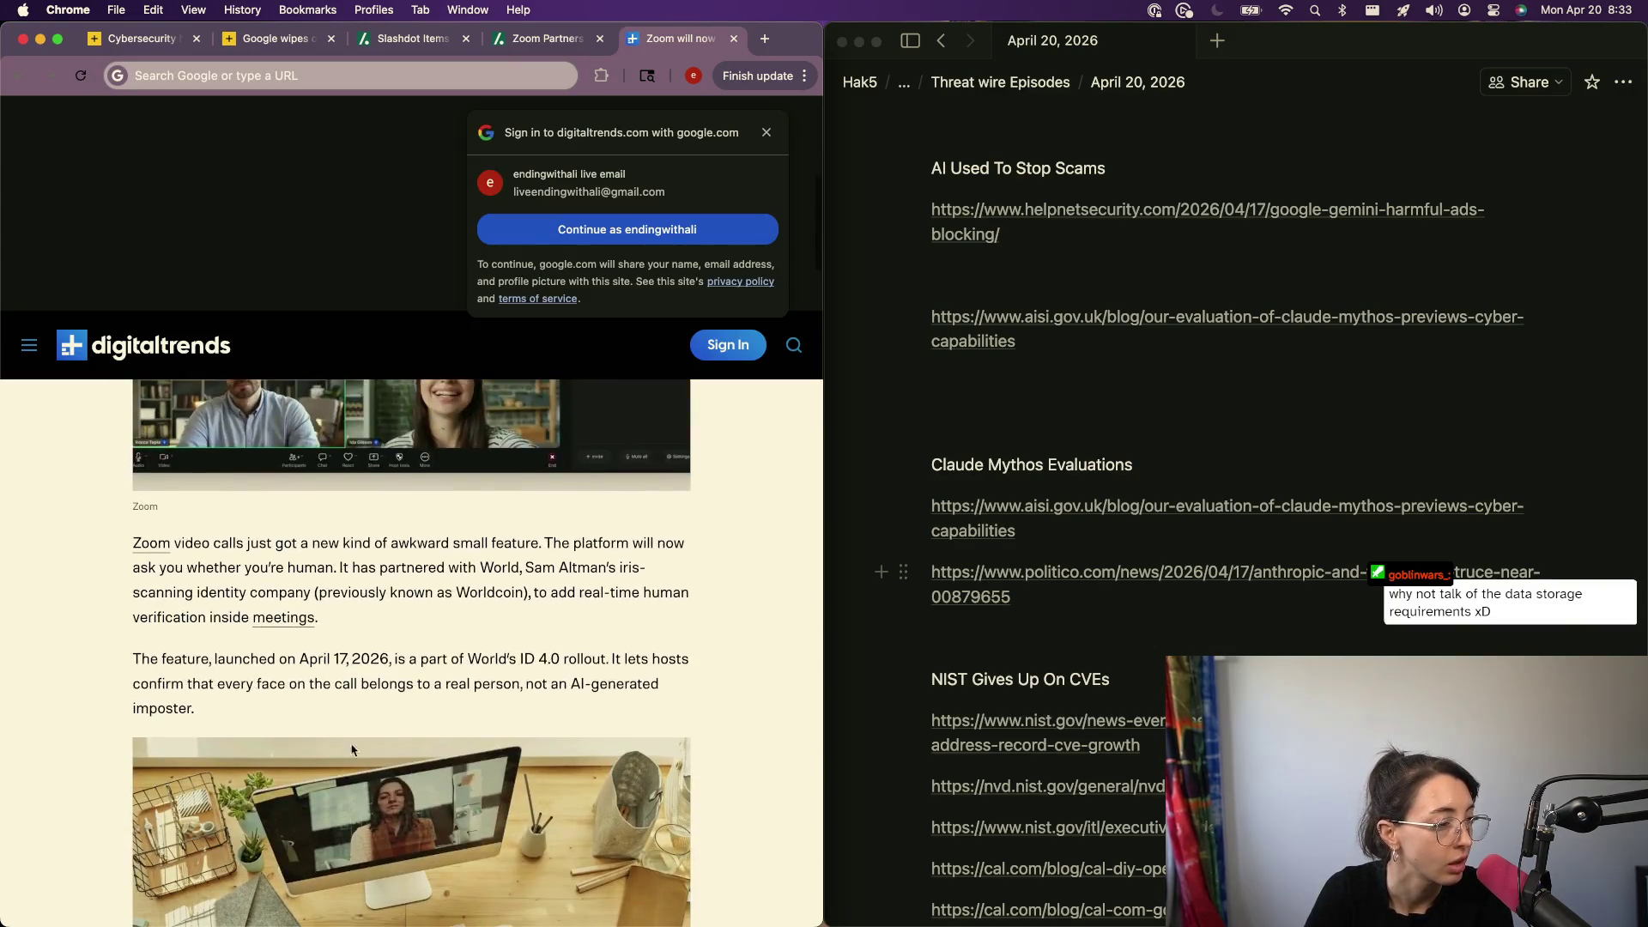
pyautogui.scroll(-10, 1160, 777)
# - Paste the Digital Trends link as a plain URL under BSides News, then close the Zoom and Slashdot tabs
pyautogui.click(978, 702)
pyautogui.press('Return')
pyautogui.press('cmd+v')
pyautogui.press('Return')
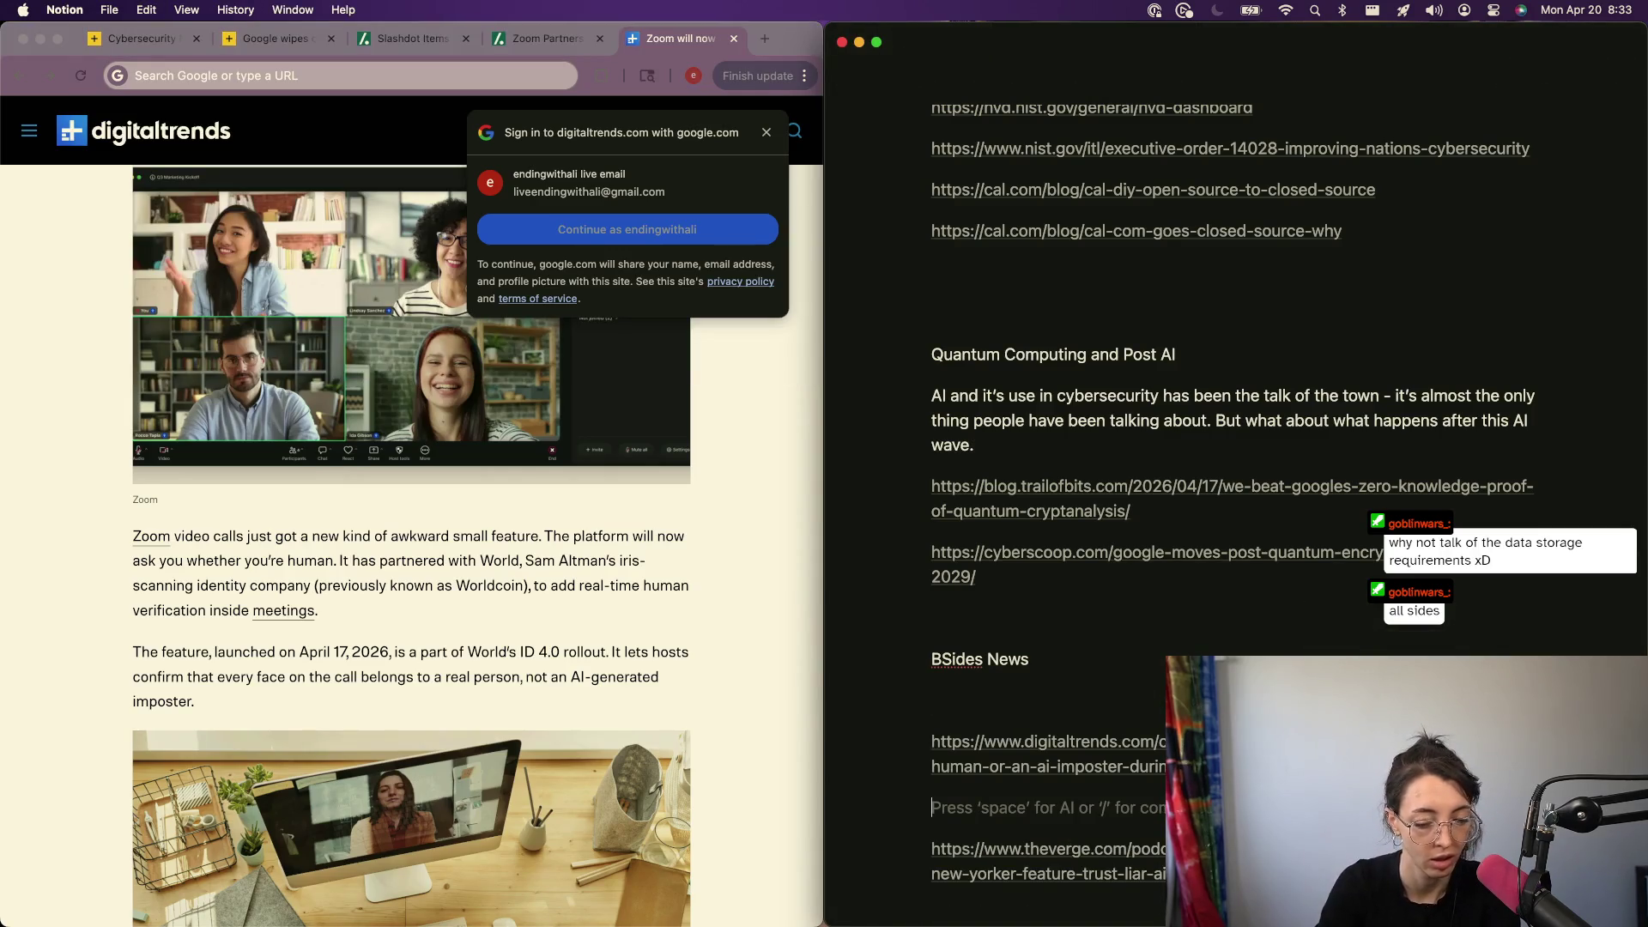
pyautogui.click(557, 637)
pyautogui.press('cmd+w')
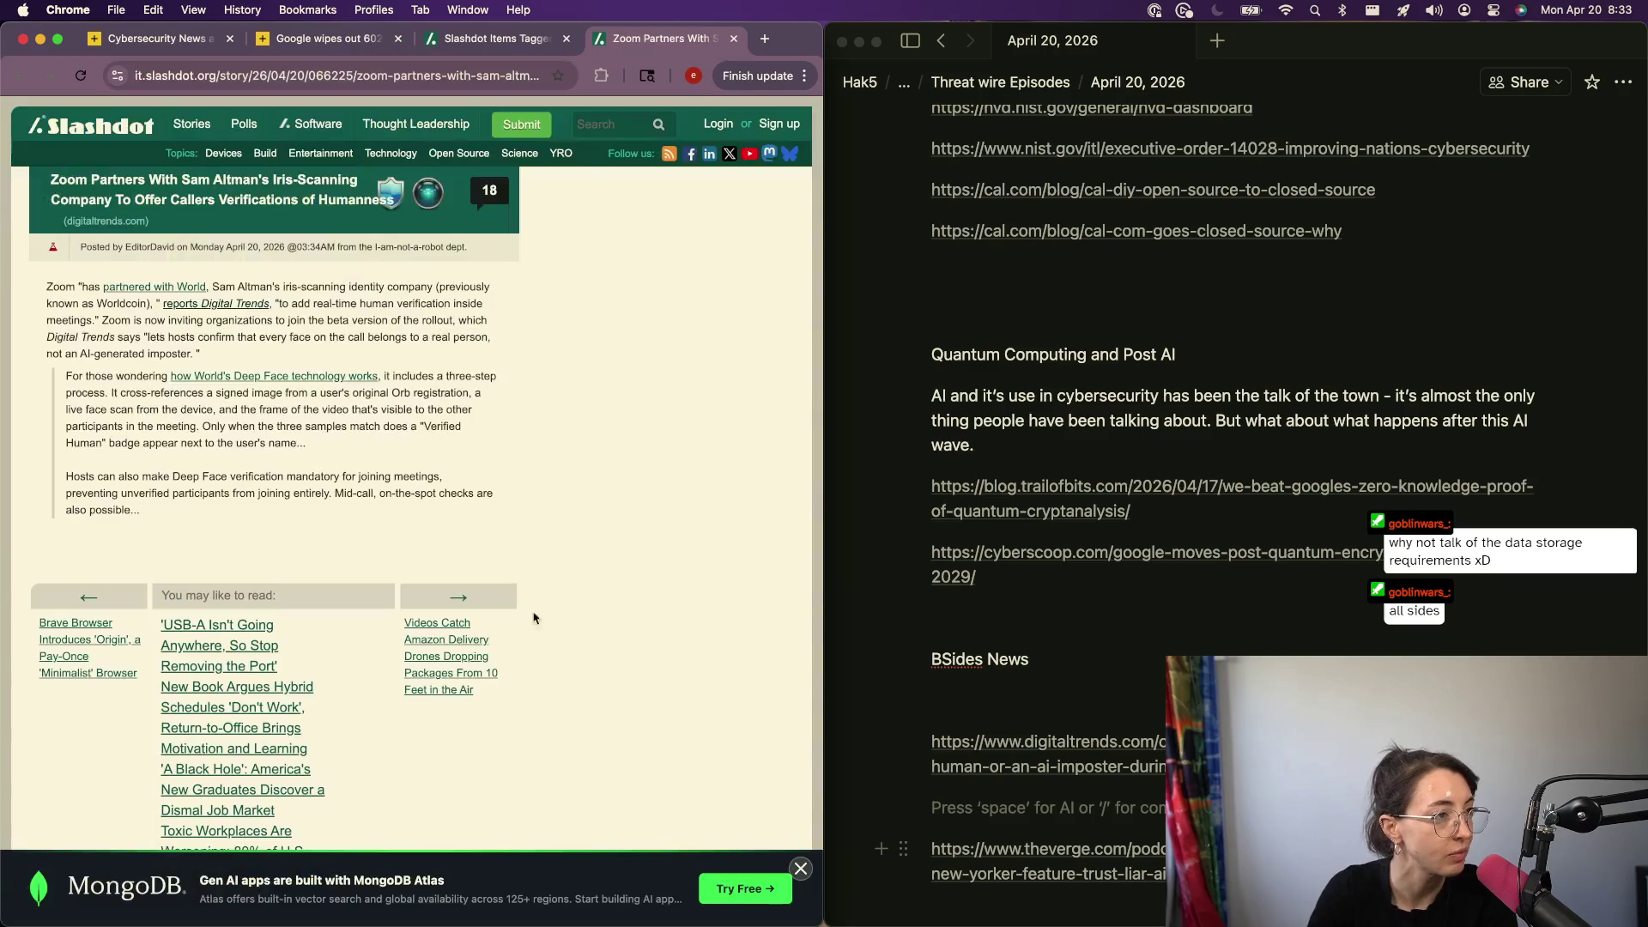
pyautogui.press('cmd+w')
pyautogui.press('cmd+w')
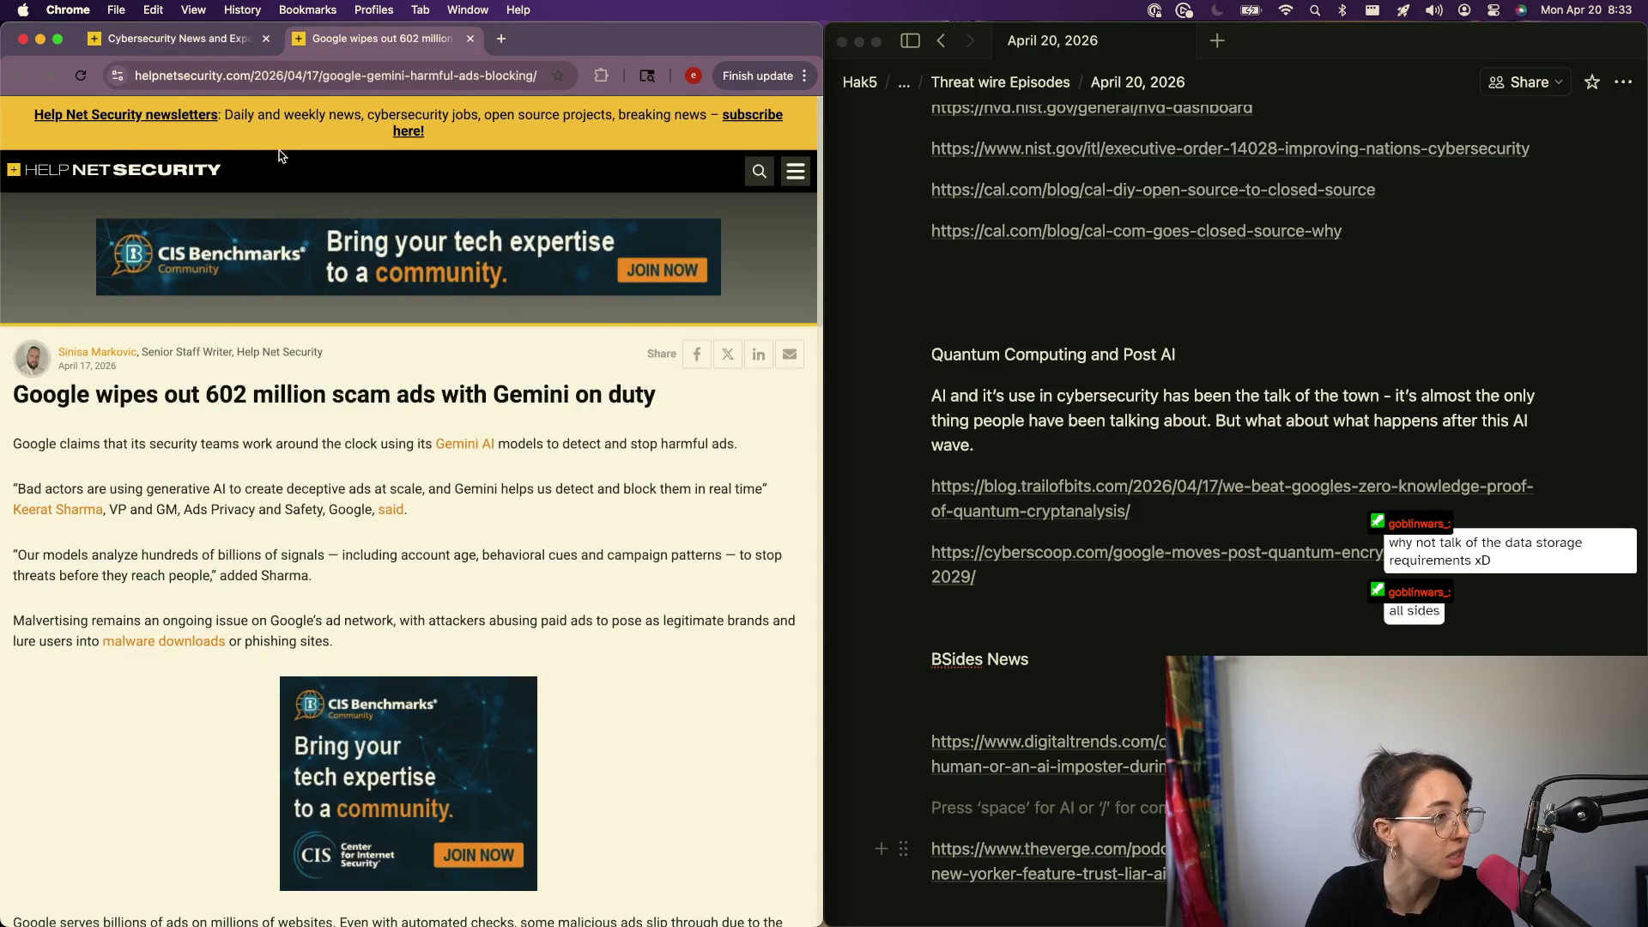
# - From the Help Net Security homepage, open the Meta–PortSwigger bug bounty story in its own tab
pyautogui.click(109, 177)
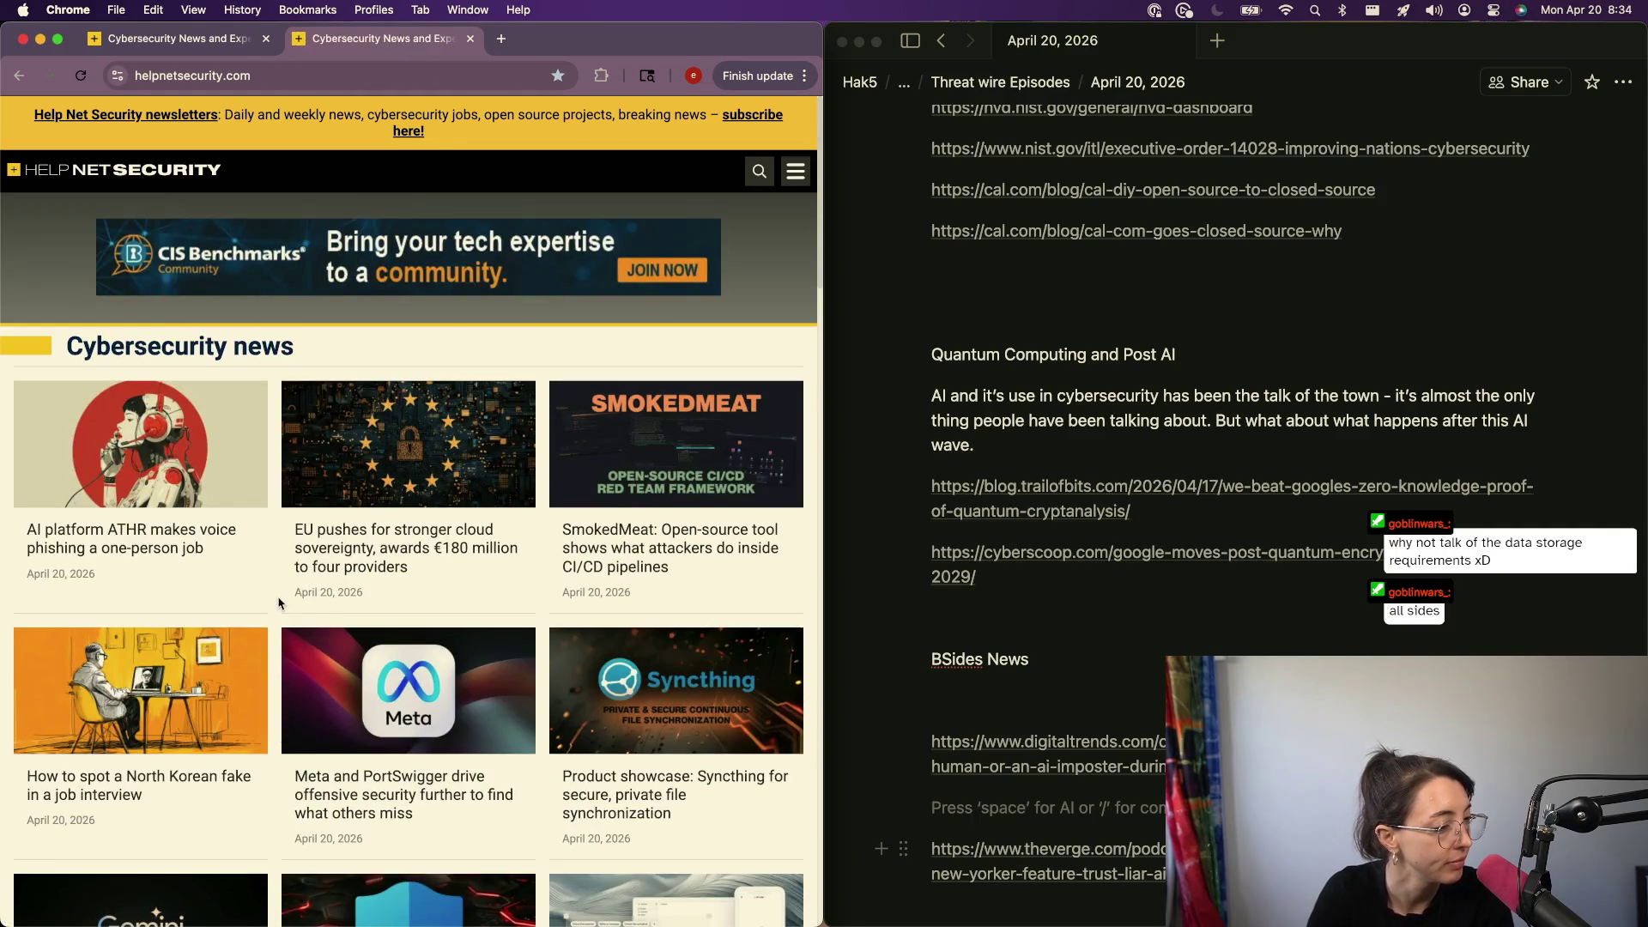
pyautogui.keyDown('super'); pyautogui.click(391, 722); pyautogui.keyUp('super')
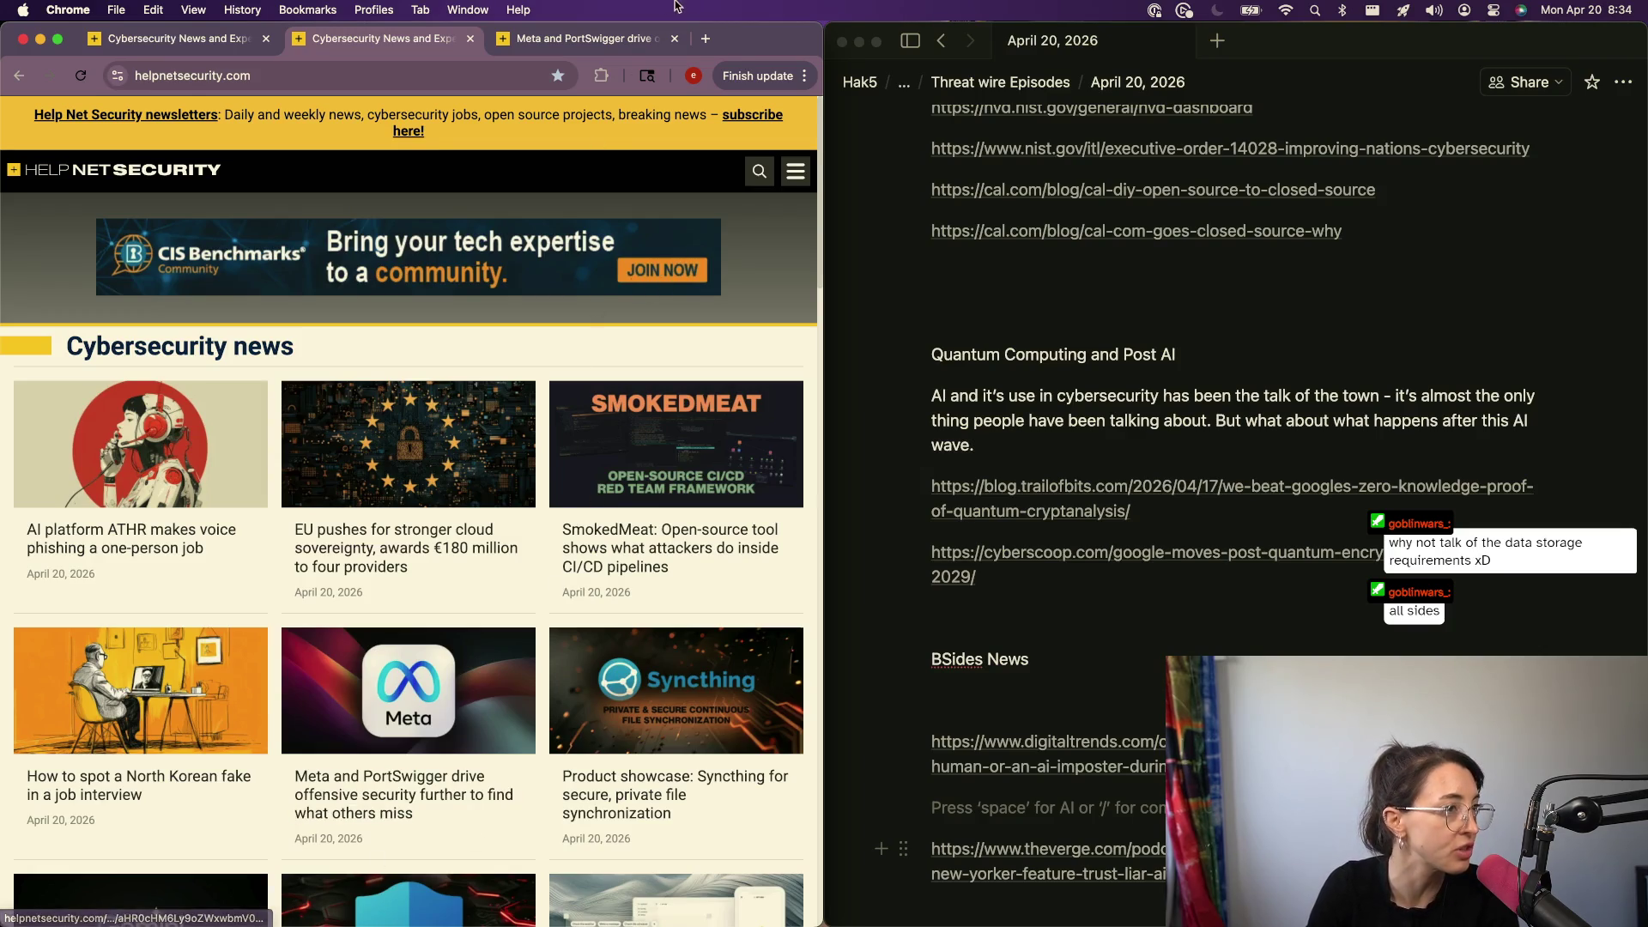
pyautogui.click(605, 38)
pyautogui.scroll(-2, 258, 635)
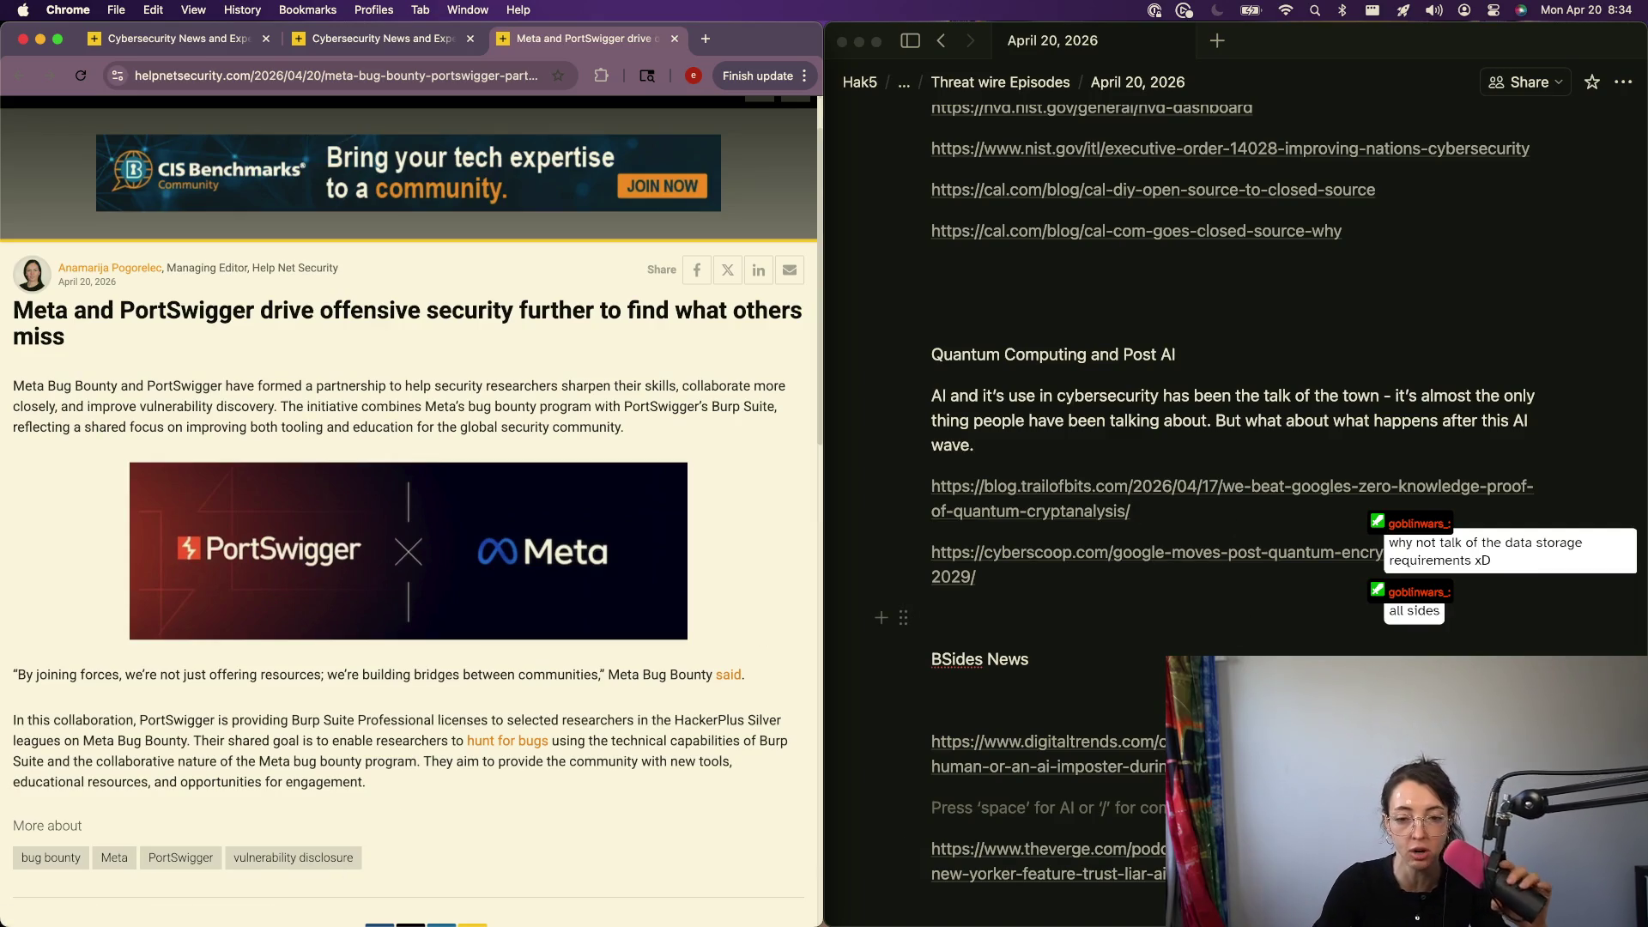
pyautogui.click(862, 612)
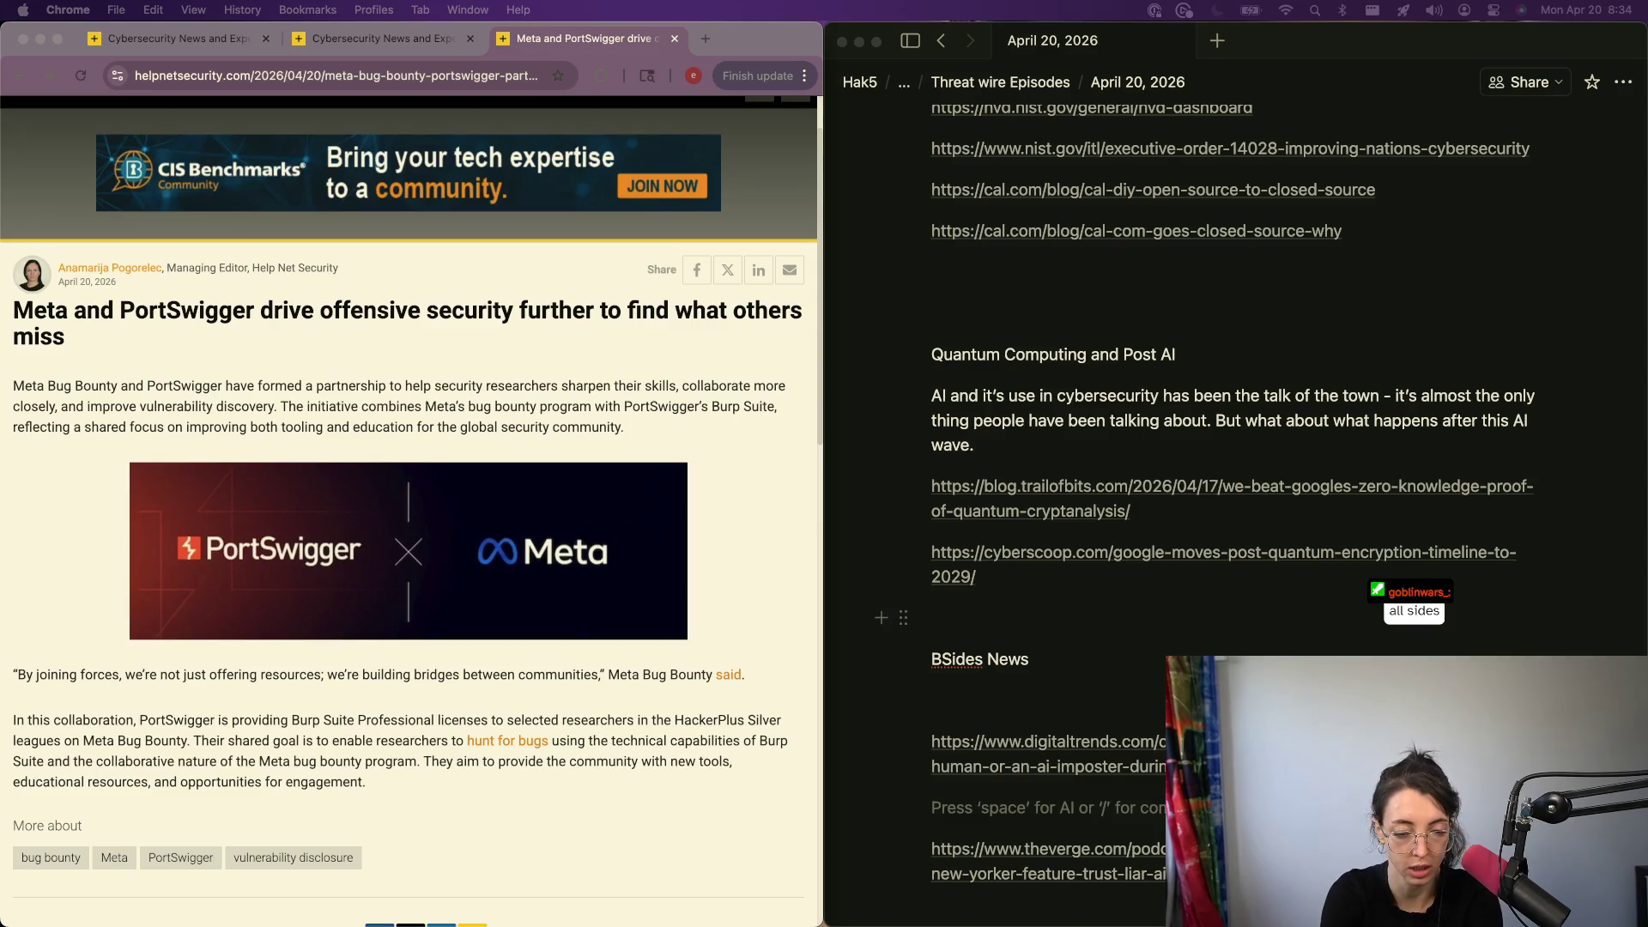
pyautogui.click(331, 96)
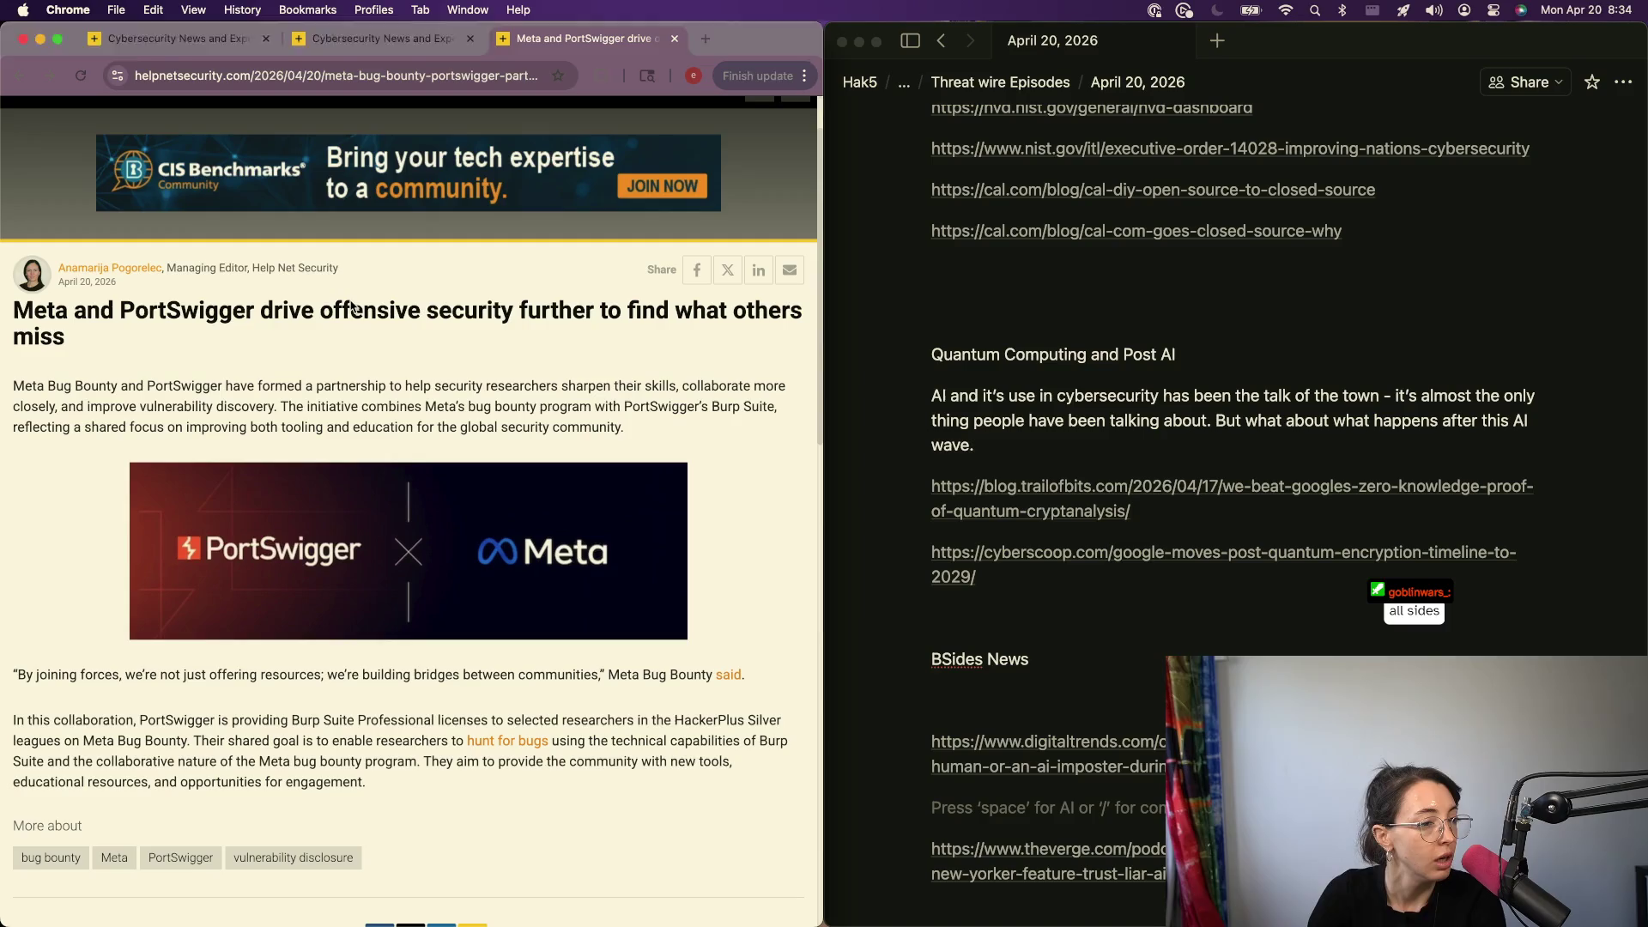
# - Copy the Meta–PortSwigger article URL and paste it as a plain link after the Digital Trends link
pyautogui.click(328, 74)
pyautogui.press('BackSpace')
pyautogui.scroll(-5, 1003, 672)
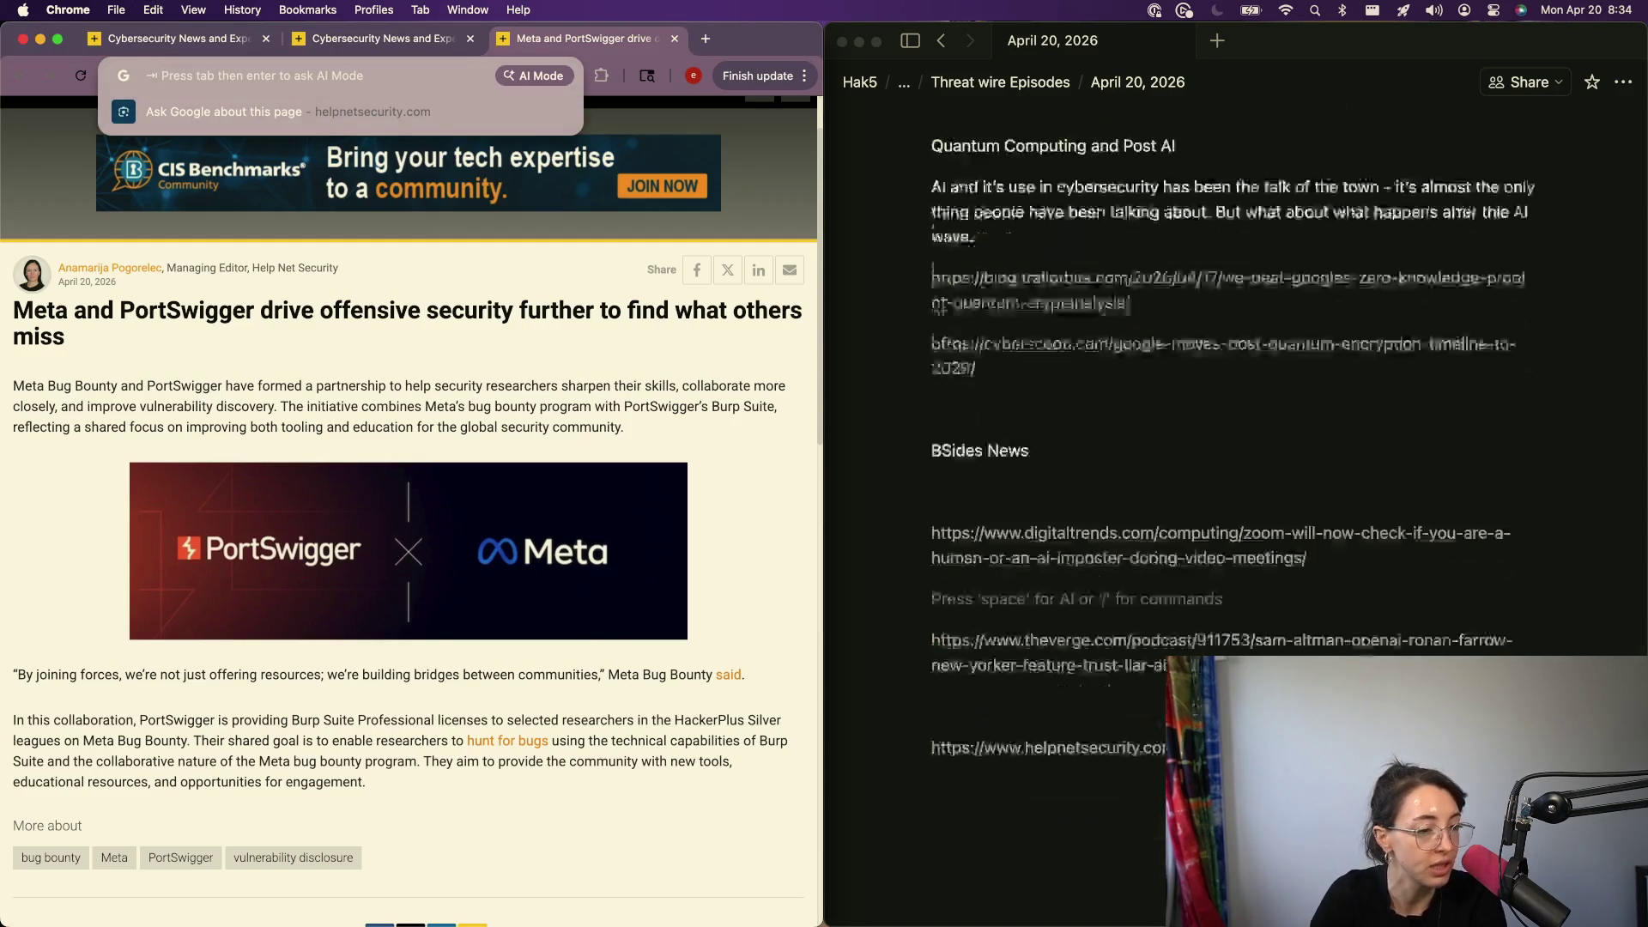
pyautogui.click(1004, 673)
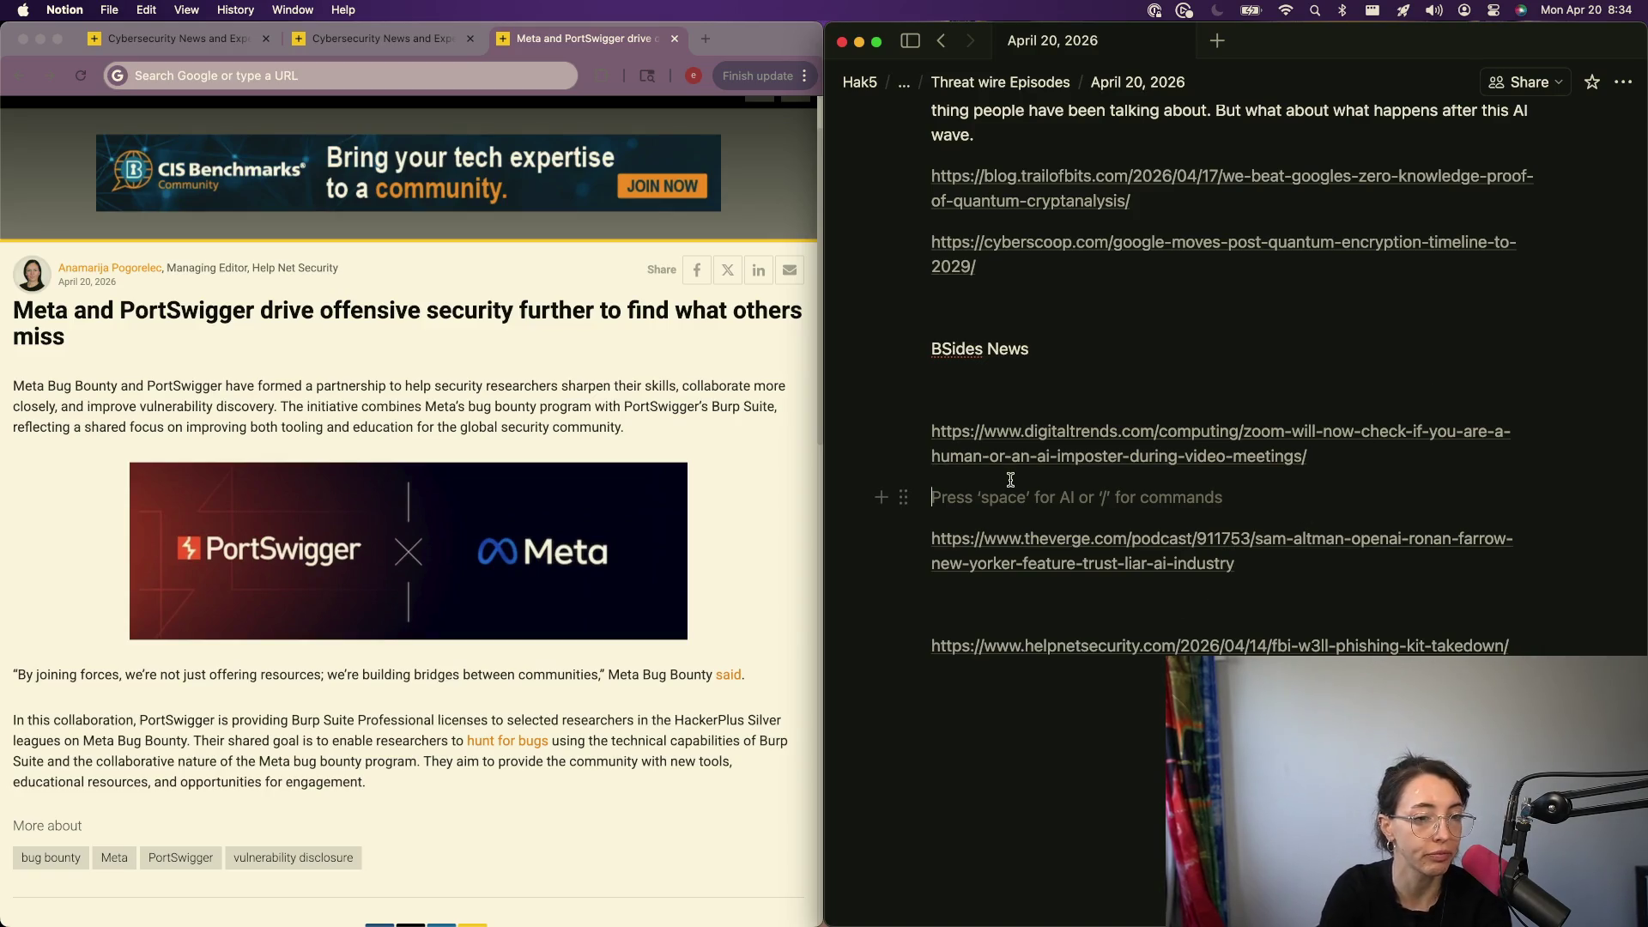
pyautogui.press('Return')
pyautogui.write('https://www.helpnetsecurity.com/2026/04/20/meta-bug-bounty-portswigger-partnership/')
pyautogui.press('Escape')
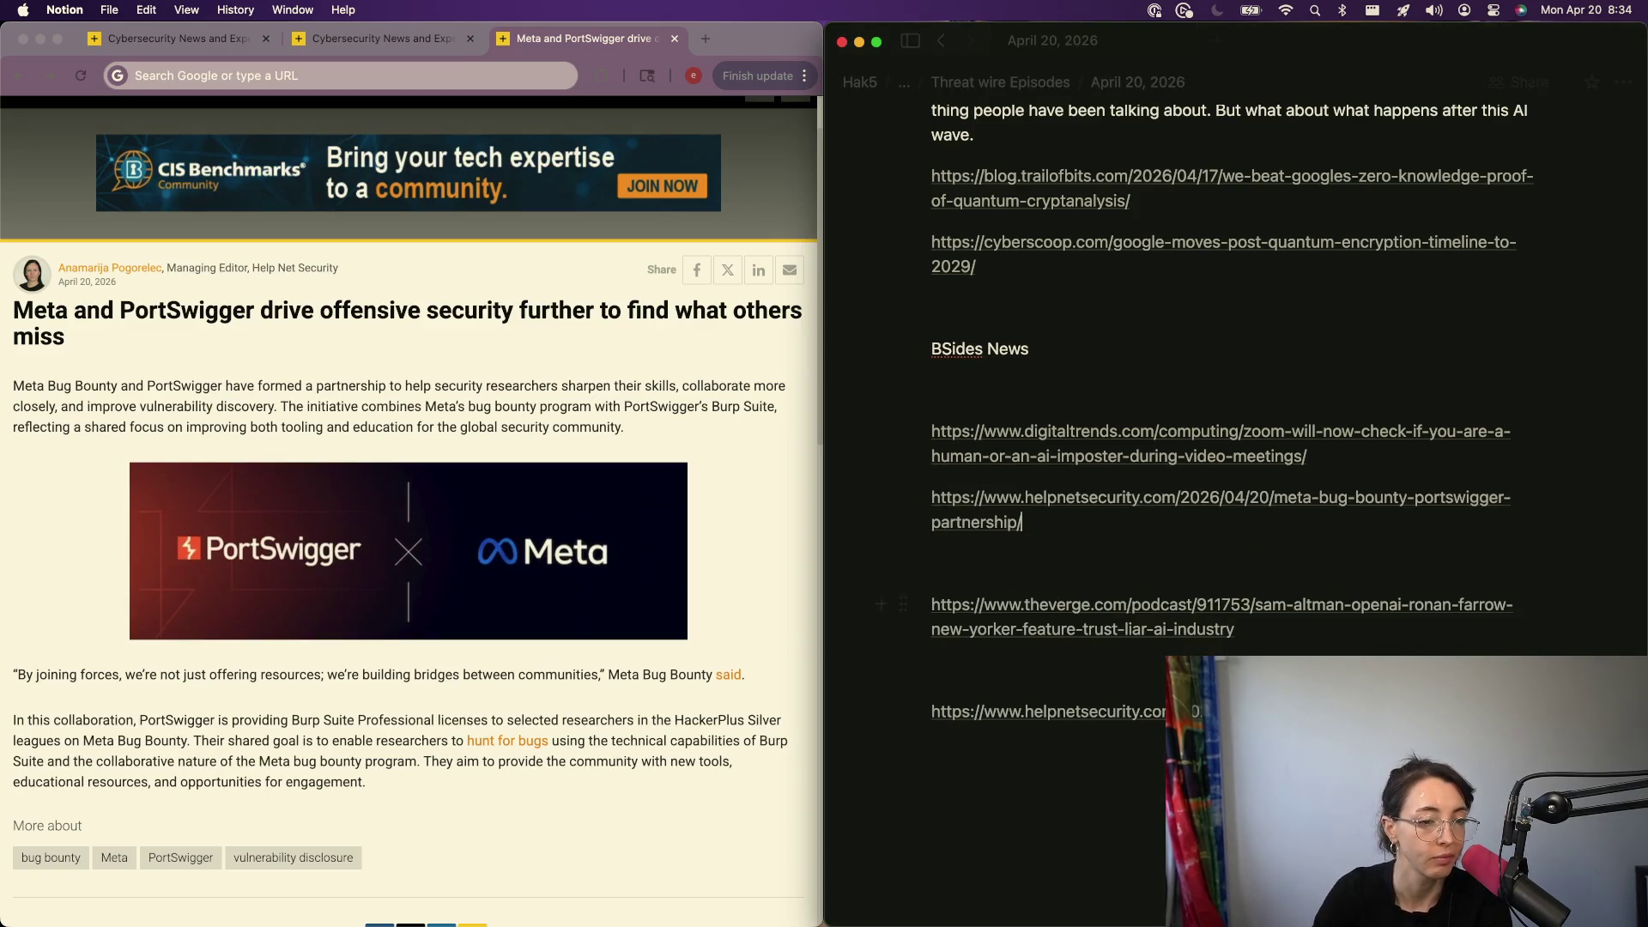
# - Delete the stray duplicate link and the backslash block below the BSides News links
pyautogui.press('super+shift+Left')
pyautogui.press('BackSpace')
pyautogui.press('BackSpace')
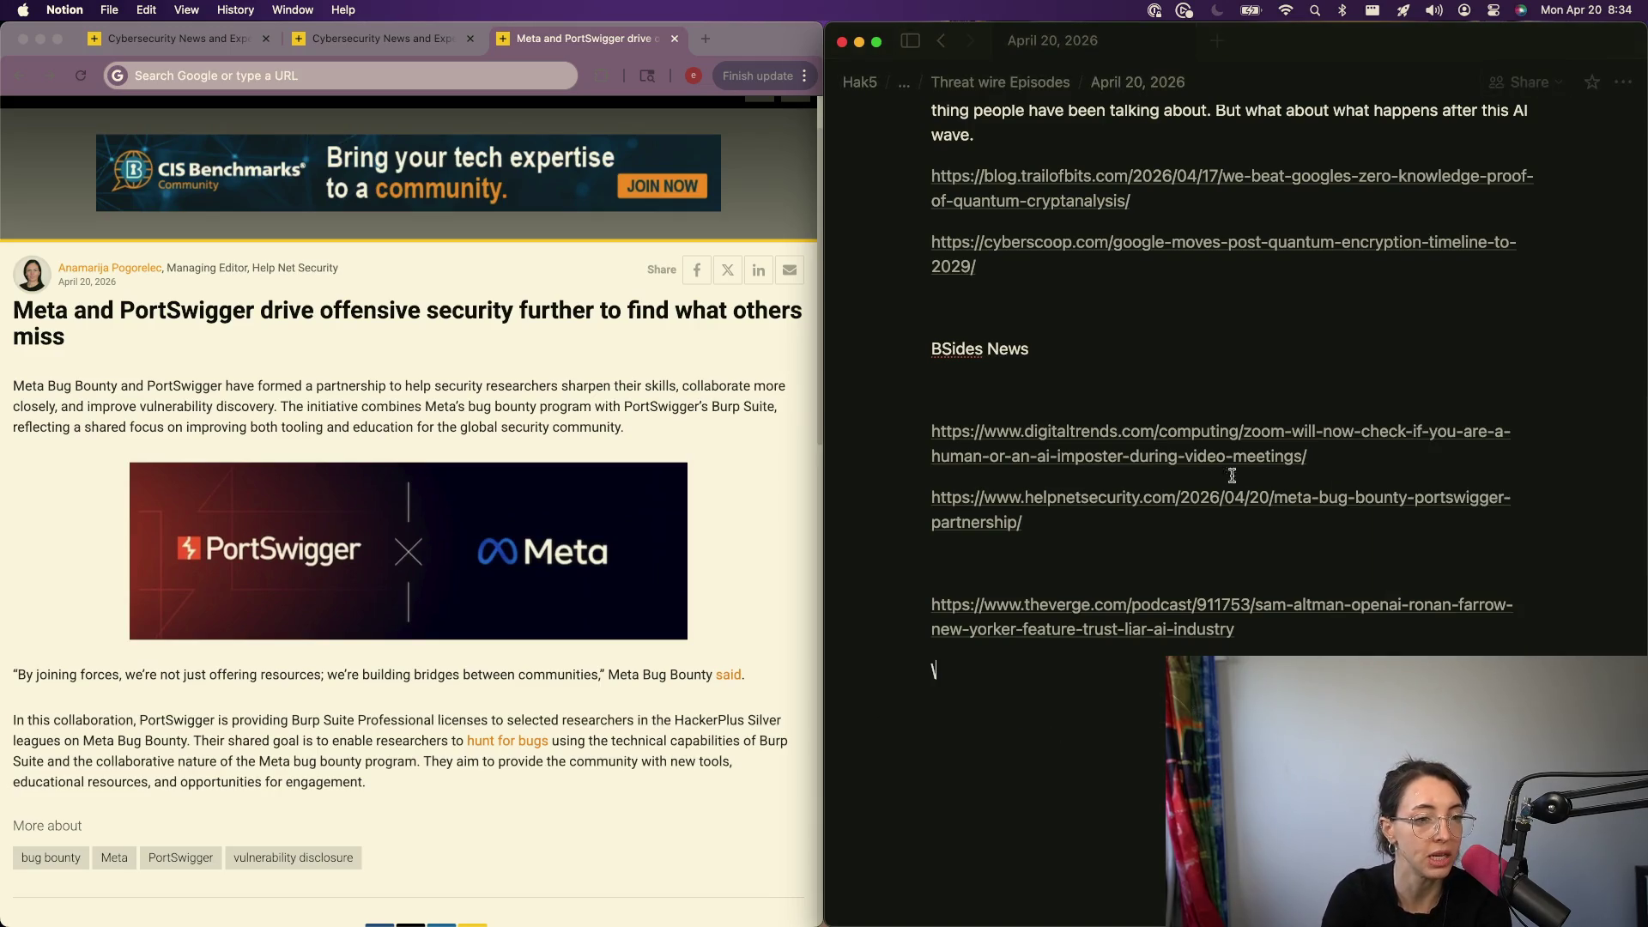
pyautogui.press('BackSpace')
pyautogui.click(1021, 608)
pyautogui.press('Return')
pyautogui.press('BackSpace')
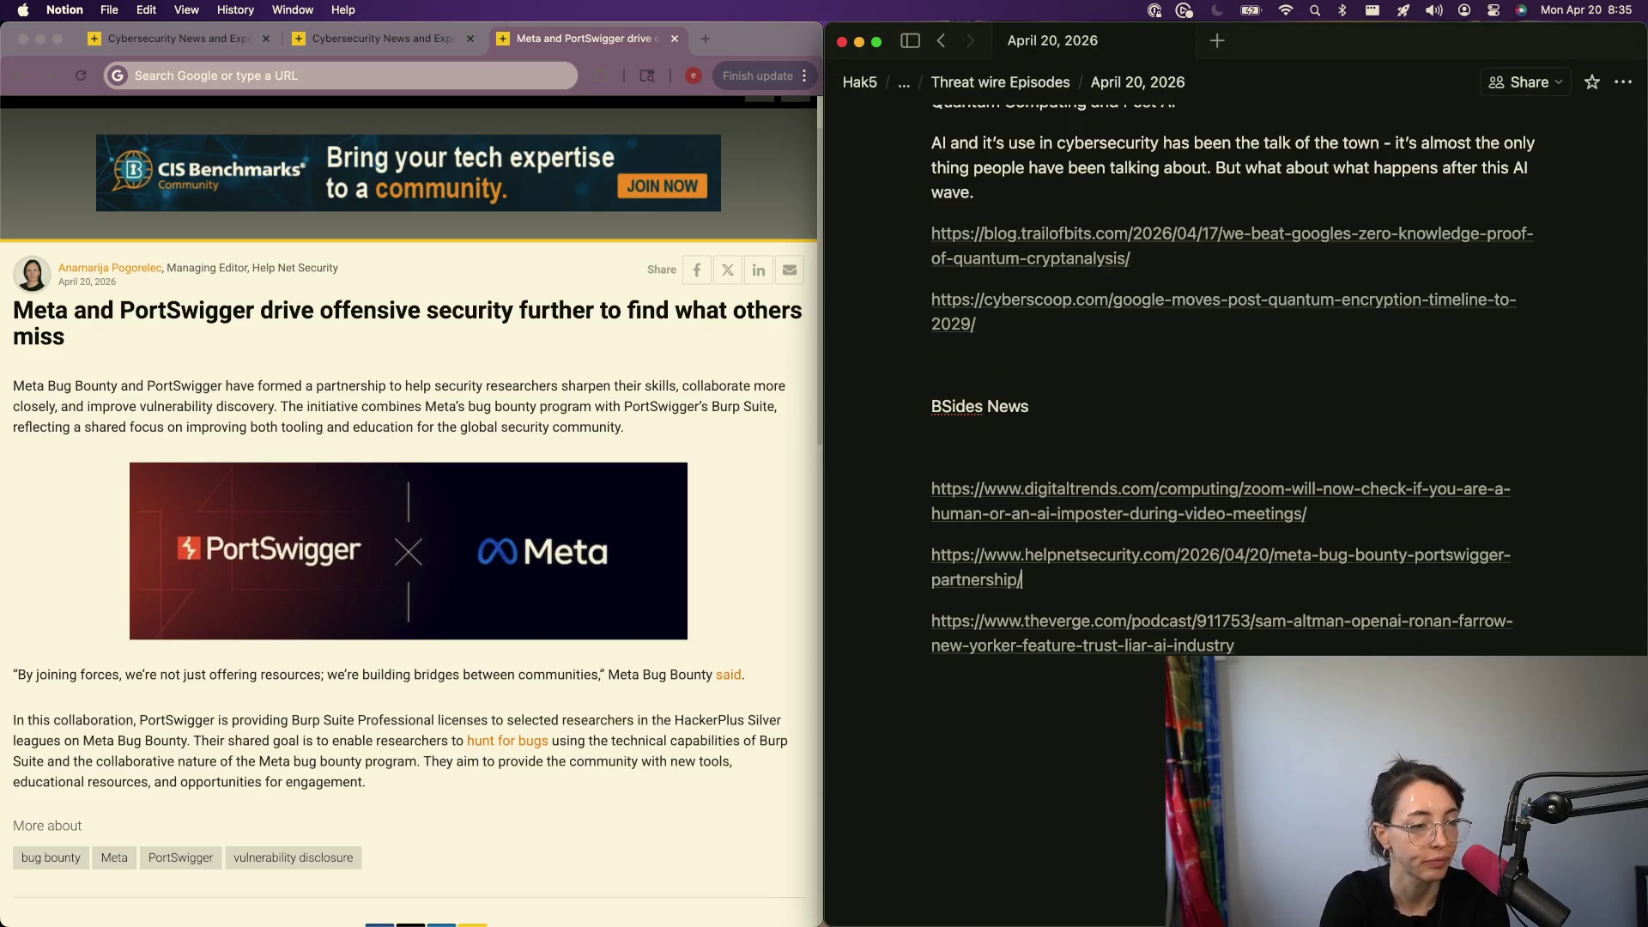
pyautogui.scroll(10, 1001, 608)
pyautogui.scroll(10, 1002, 618)
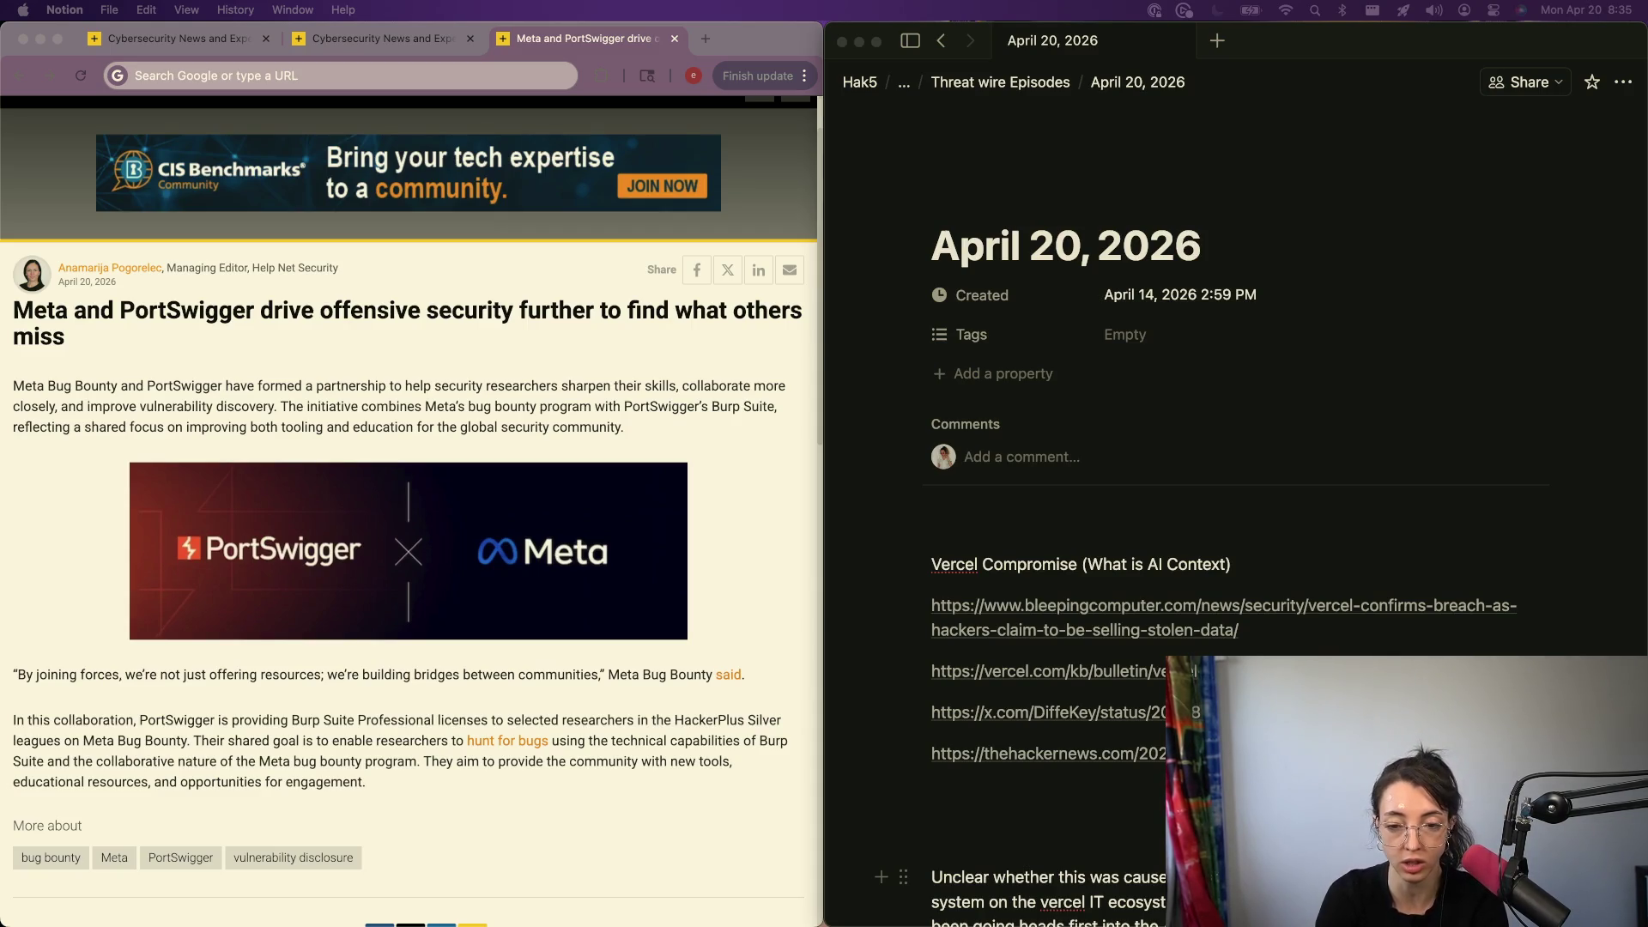
# - Open and pause the 'Age Restricted Internet' Threat Wire episode from Hak5's videos, narrowing Chrome beside the notes
pyautogui.click(884, 908)
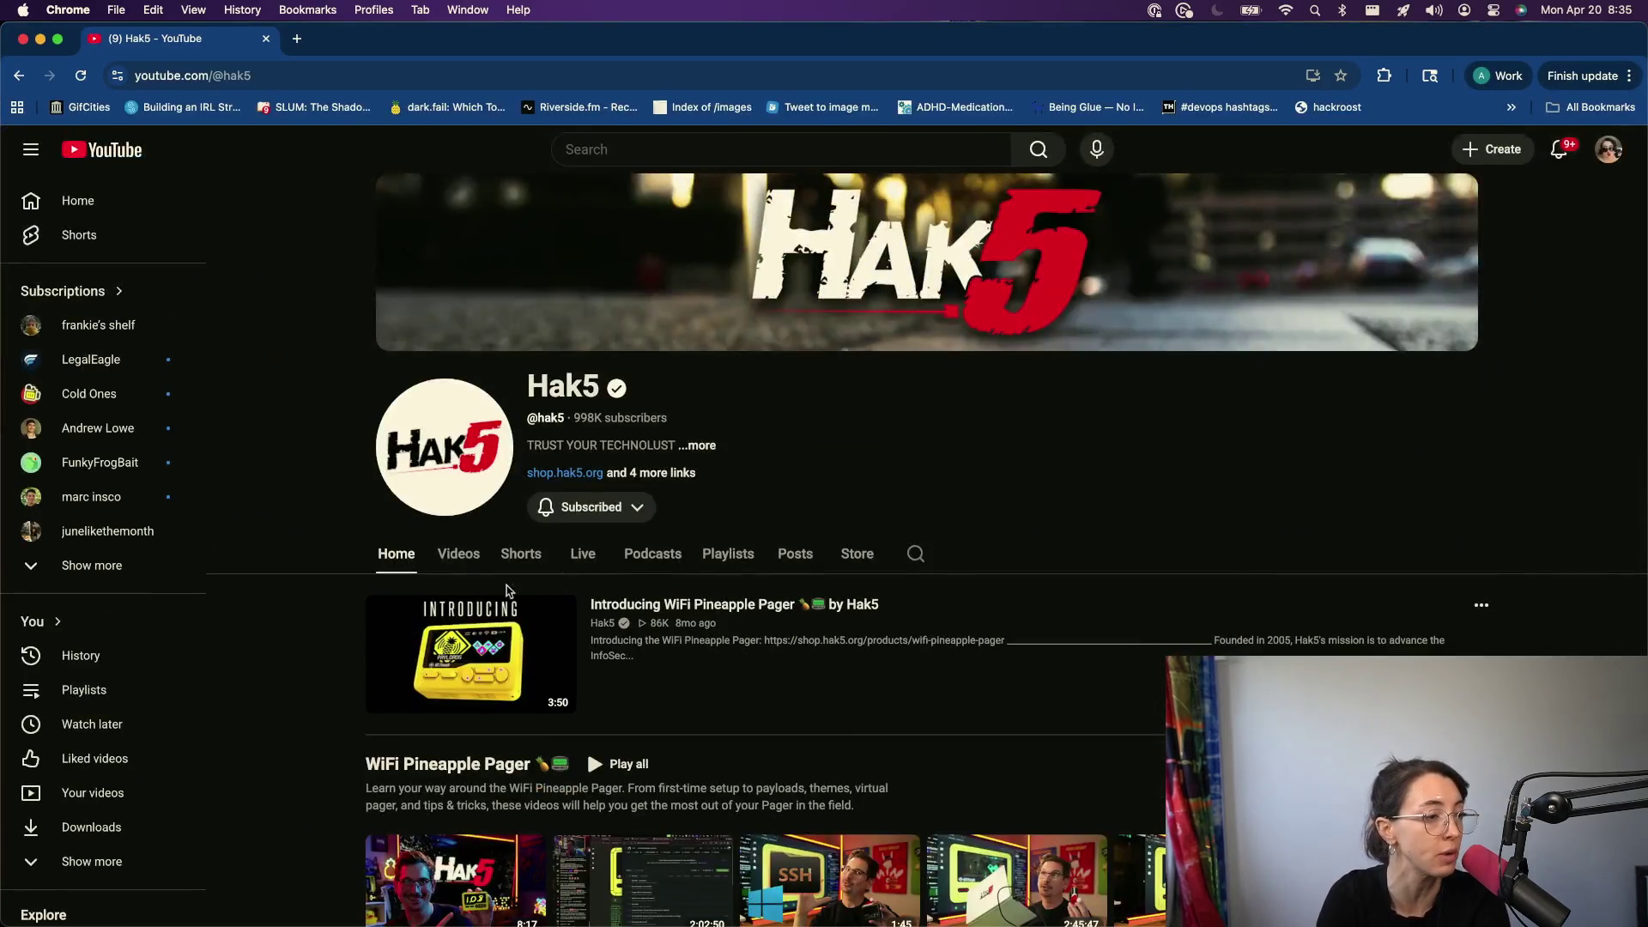
pyautogui.click(459, 555)
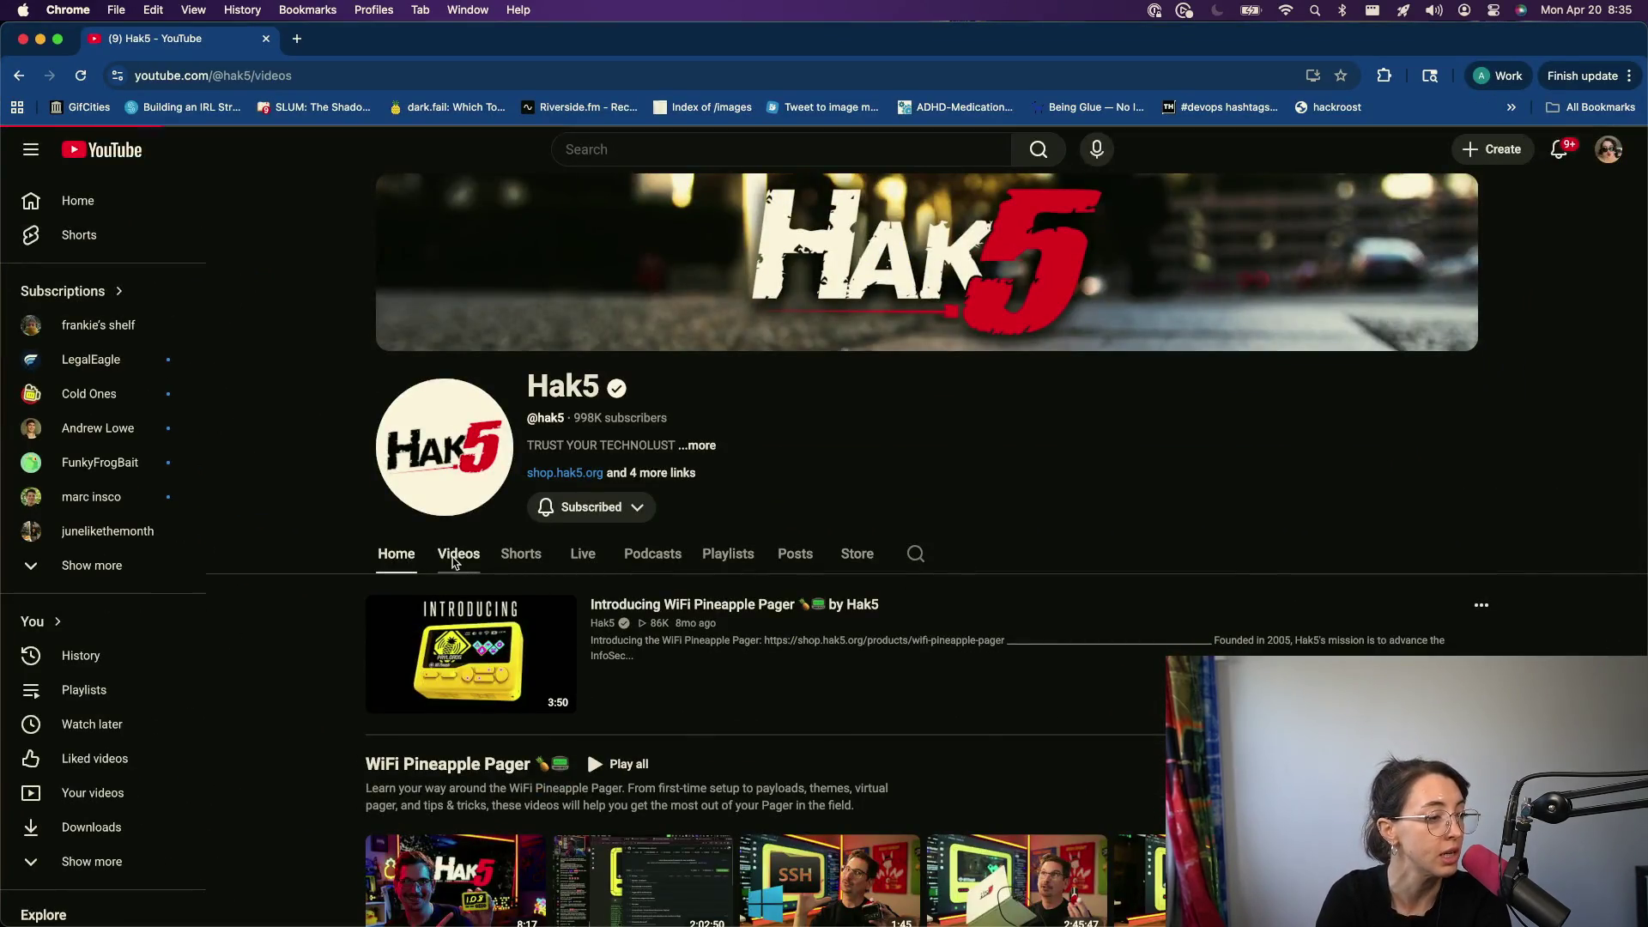
pyautogui.click(469, 737)
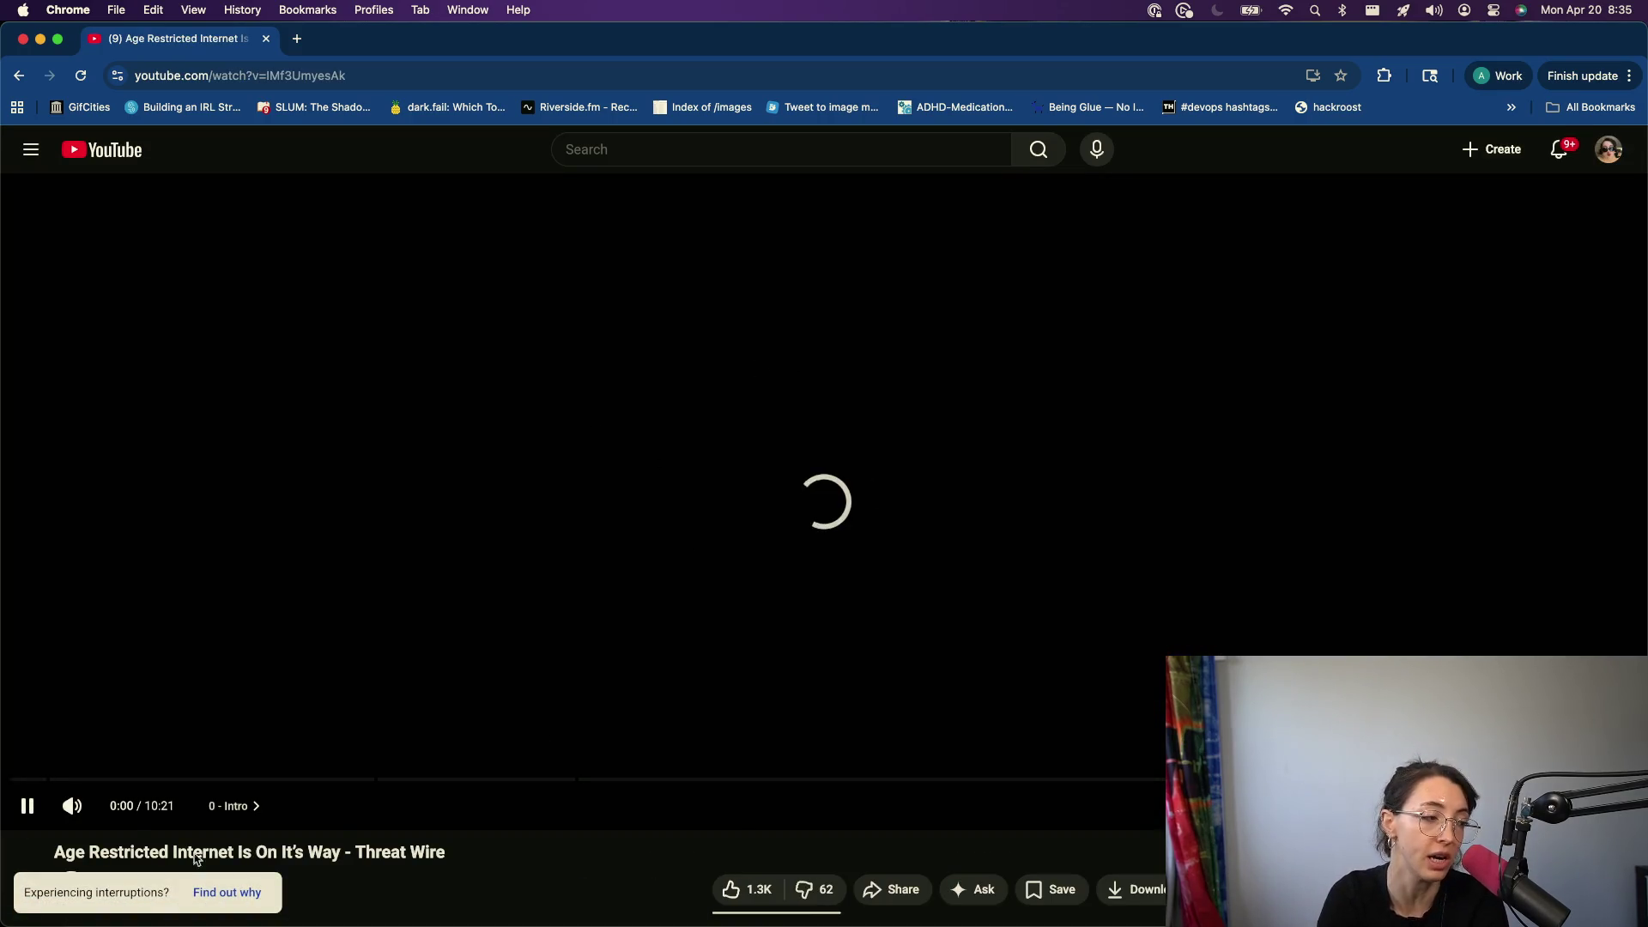
pyautogui.click(27, 805)
pyautogui.scroll(-5, 279, 792)
pyautogui.scroll(-2, 404, 802)
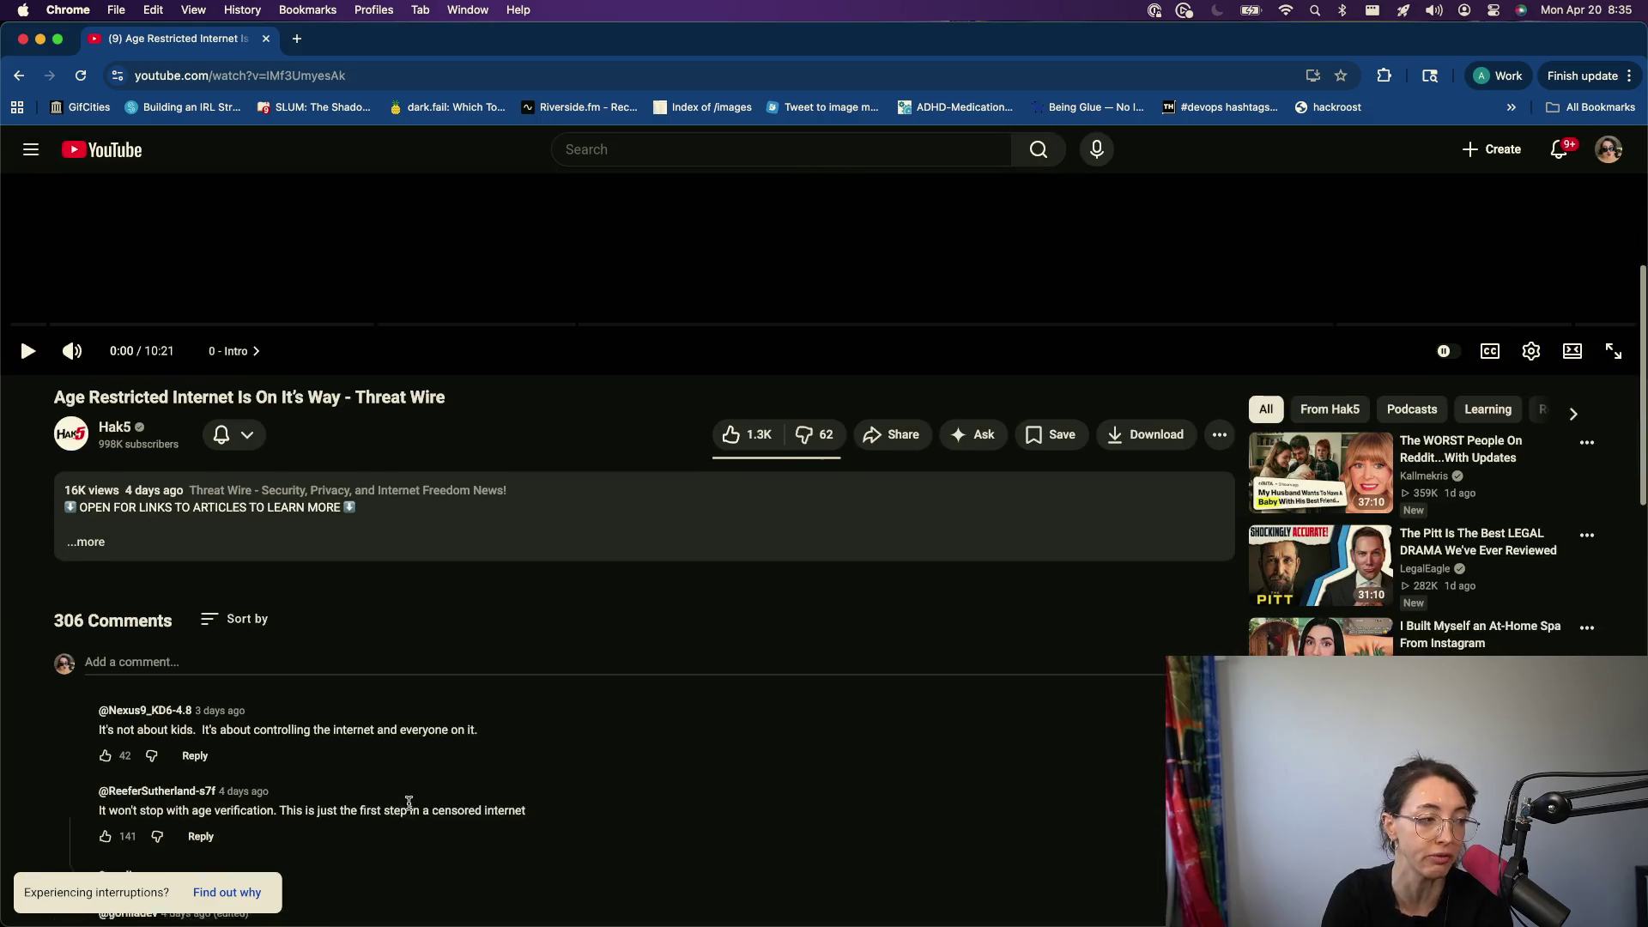
pyautogui.scroll(-3, 259, 761)
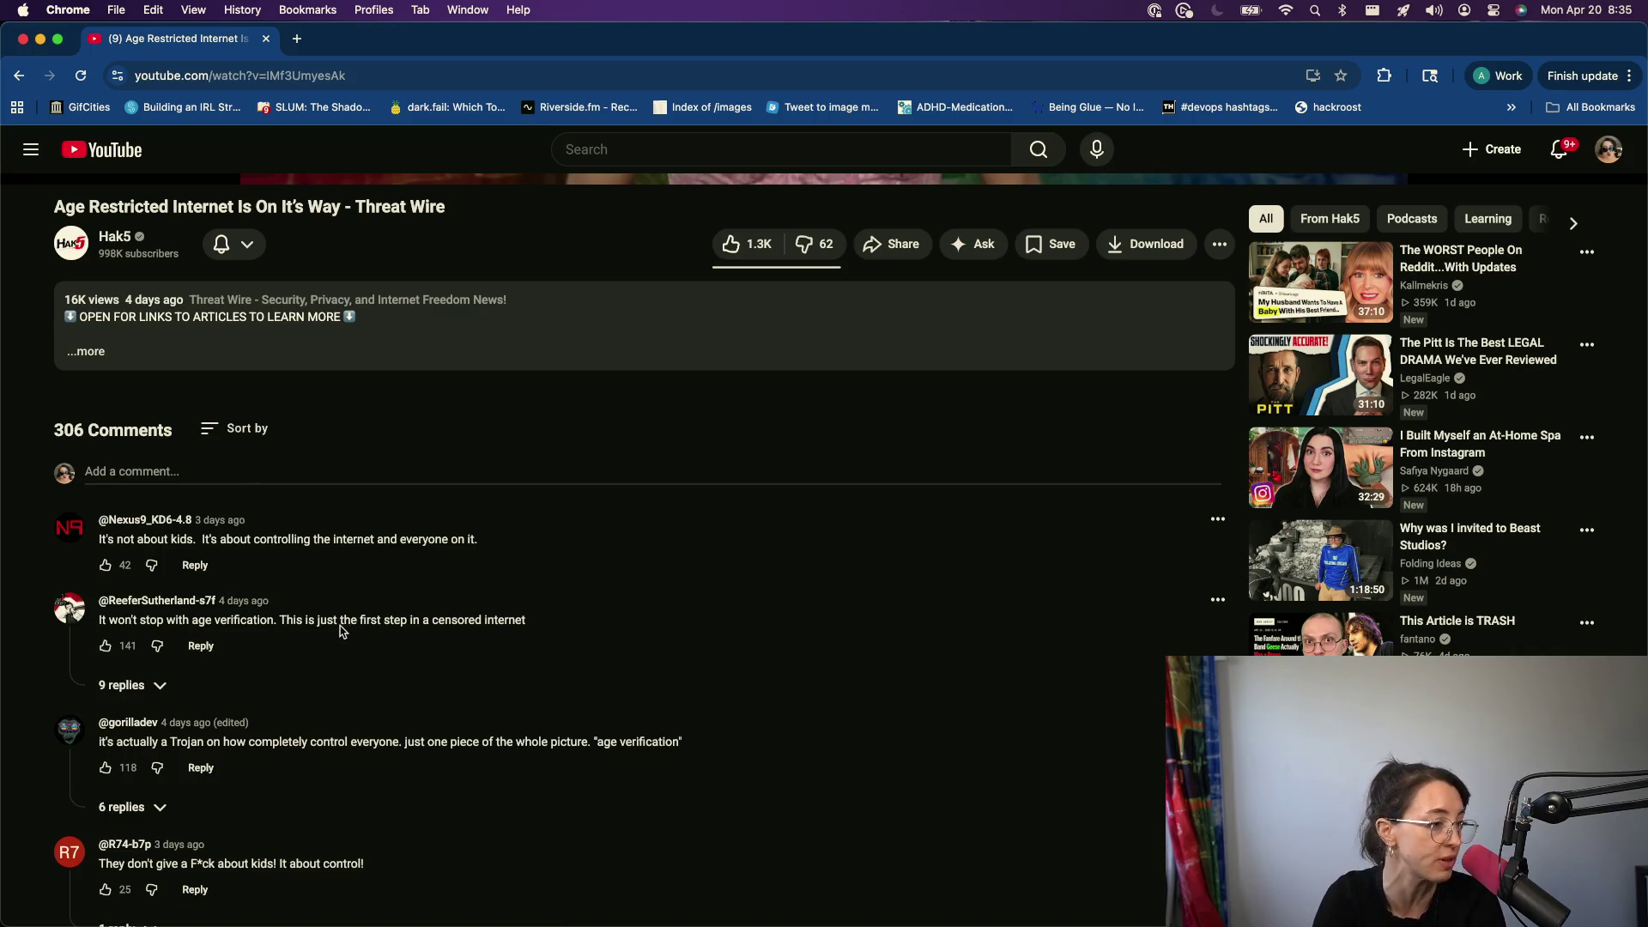
pyautogui.scroll(-1, 322, 651)
pyautogui.scroll(-1, 322, 652)
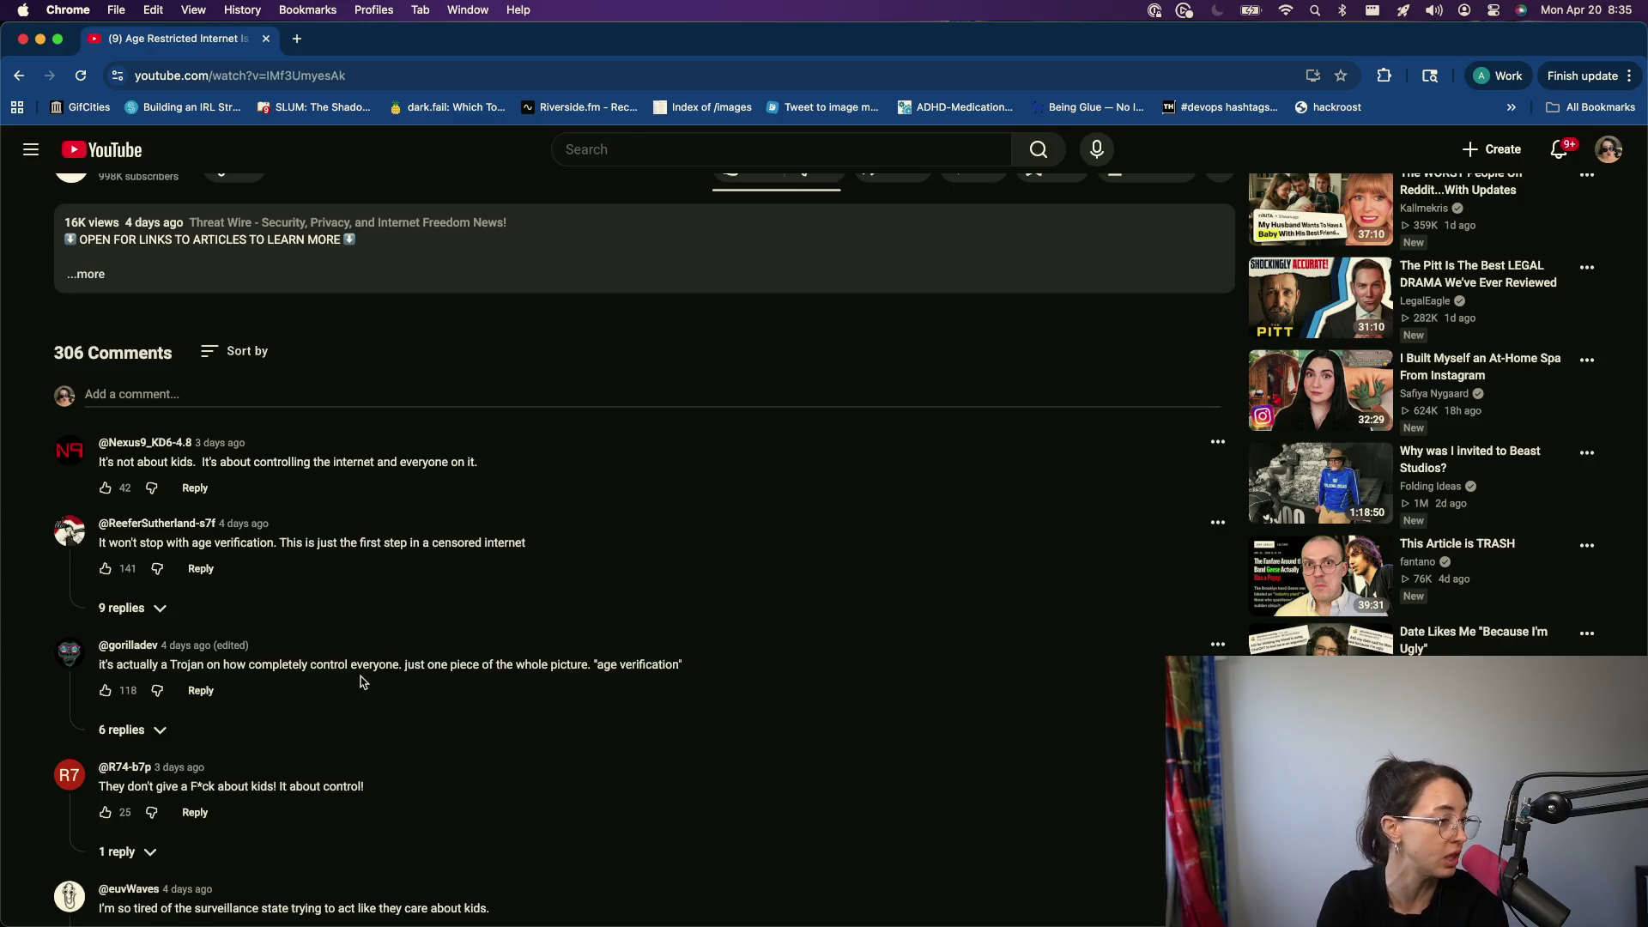
pyautogui.scroll(-1, 487, 696)
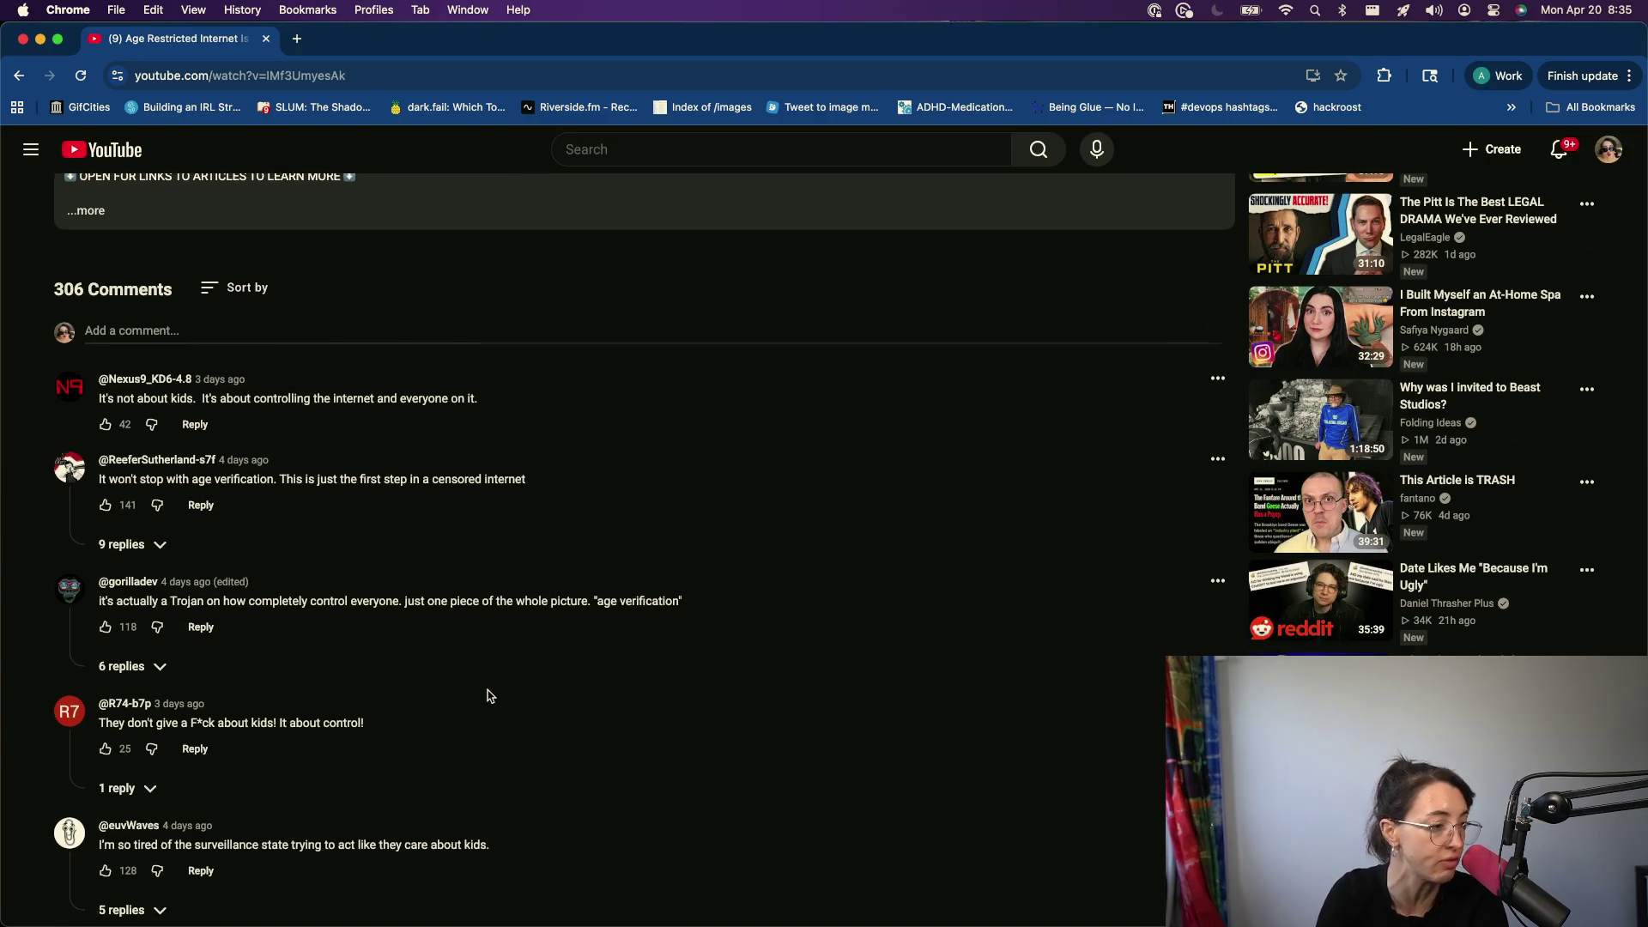
pyautogui.scroll(-5, 487, 696)
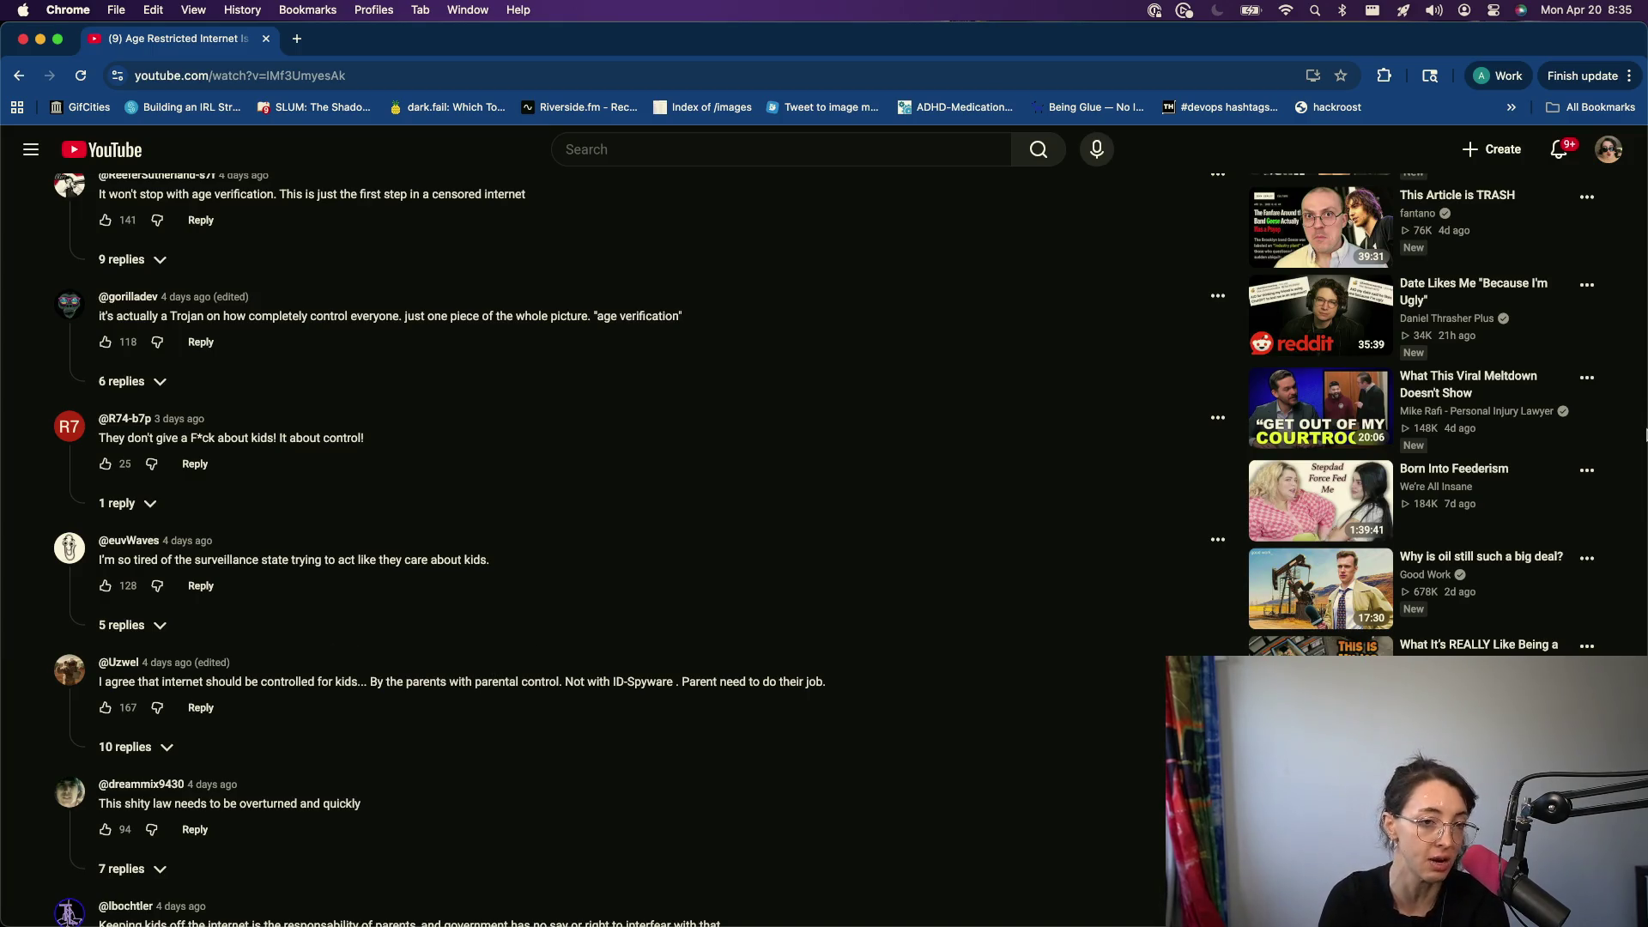
pyautogui.moveTo(1646, 441); pyautogui.dragTo(971, 522)
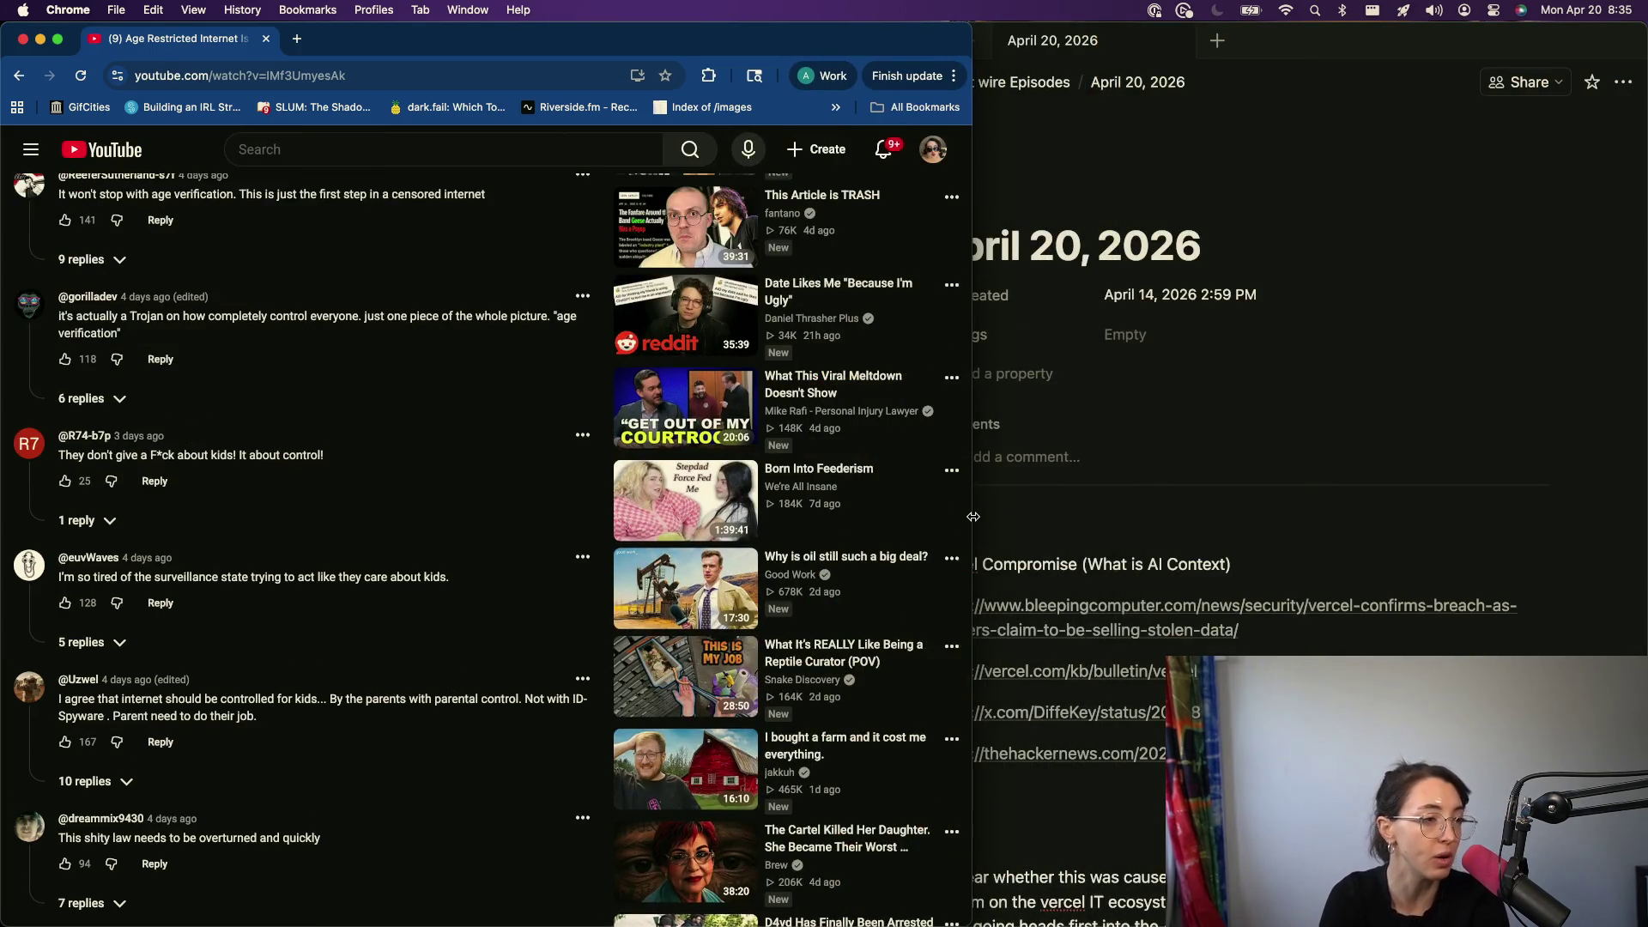
pyautogui.click(1186, 539)
pyautogui.scroll(-10, 1186, 539)
# - Write the recap of last episode's age verification topic and viewers' pushback on governments' motives, fixing typos
pyautogui.click(1079, 406)
pyautogui.click(1197, 616)
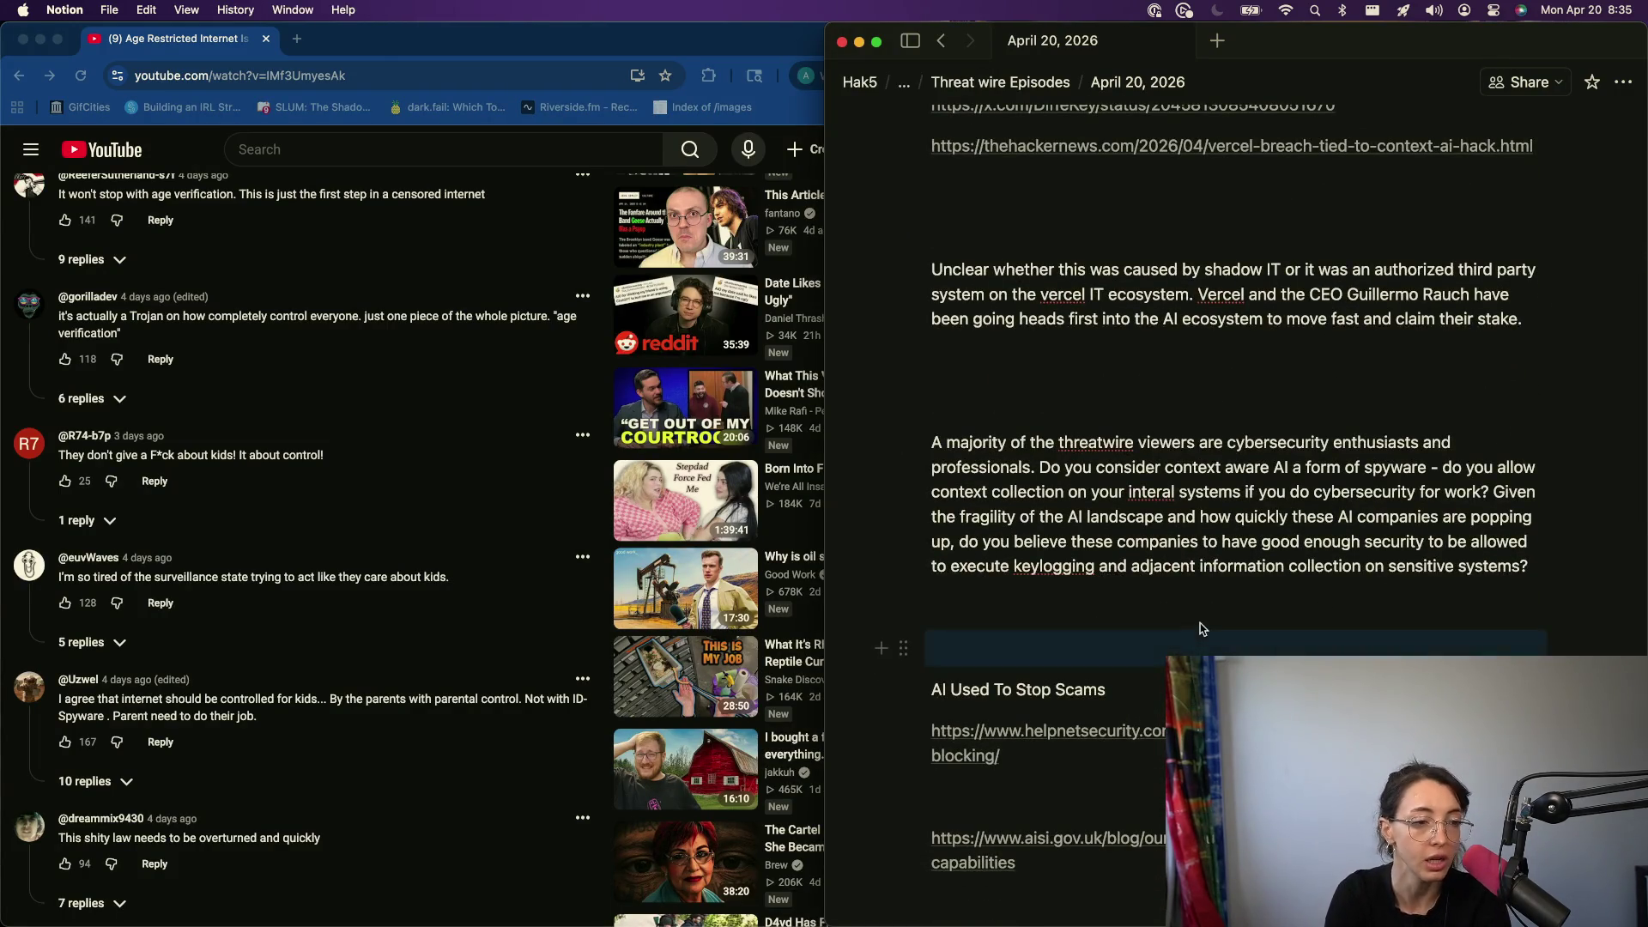
pyautogui.write('Lsst time we')
pyautogui.press('super+BackSpace')
pyautogui.write('Last episode we c')
pyautogui.write('hatted about usin')
pyautogui.press('BackSpace')
pyautogui.press('BackSpace')
pyautogui.press('BackSpace')
pyautogui.write('age ver')
pyautogui.press('BackSpace')
pyautogui.press('BackSpace')
pyautogui.press('BackSpace')
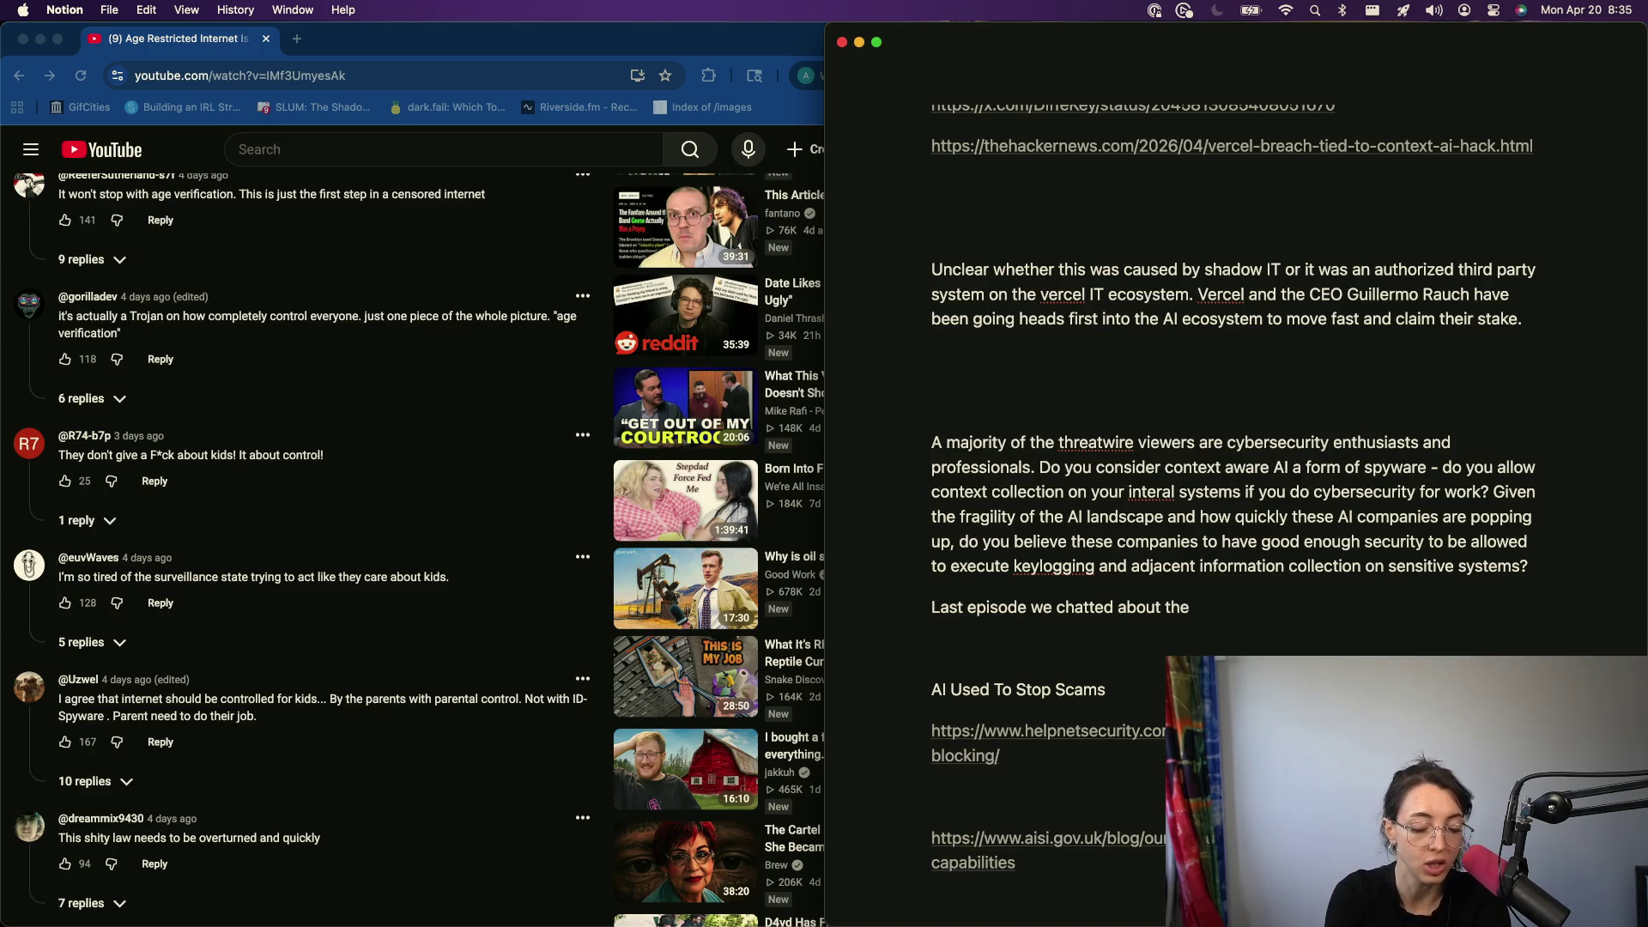
pyautogui.write('drive towards age')
pyautogui.press('BackSpace')
pyautogui.press('BackSpace')
pyautogui.press('BackSpace')
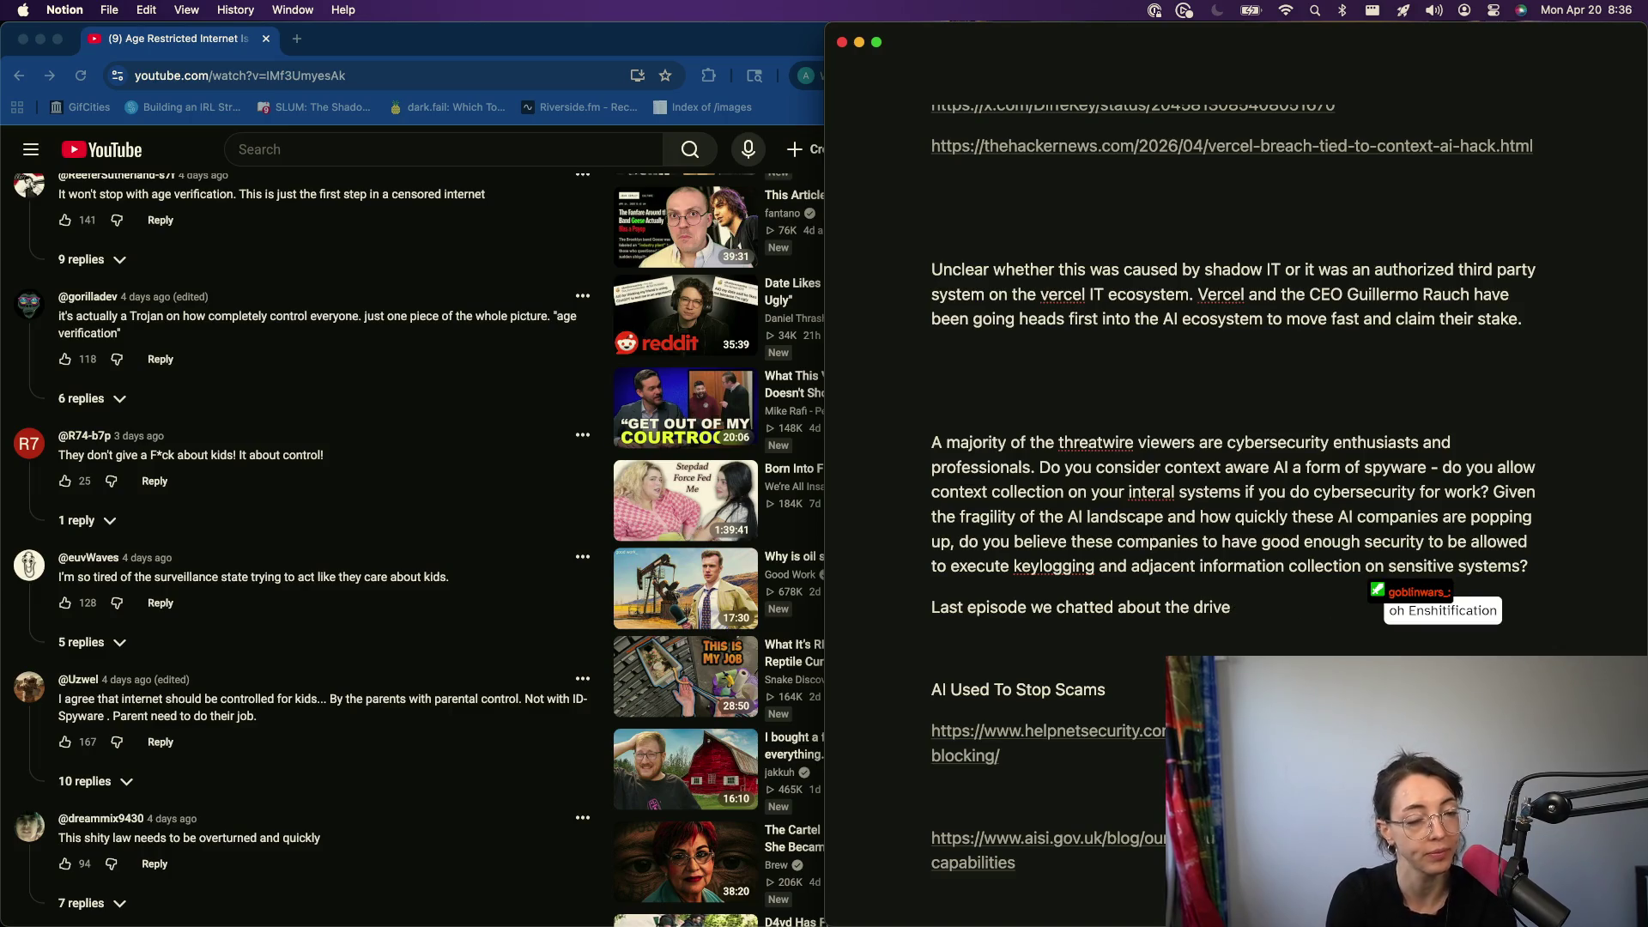
pyautogui.press('BackSpace')
pyautogui.press('BackSpace')
pyautogui.press('BackSpace')
pyautogui.write('crease ')
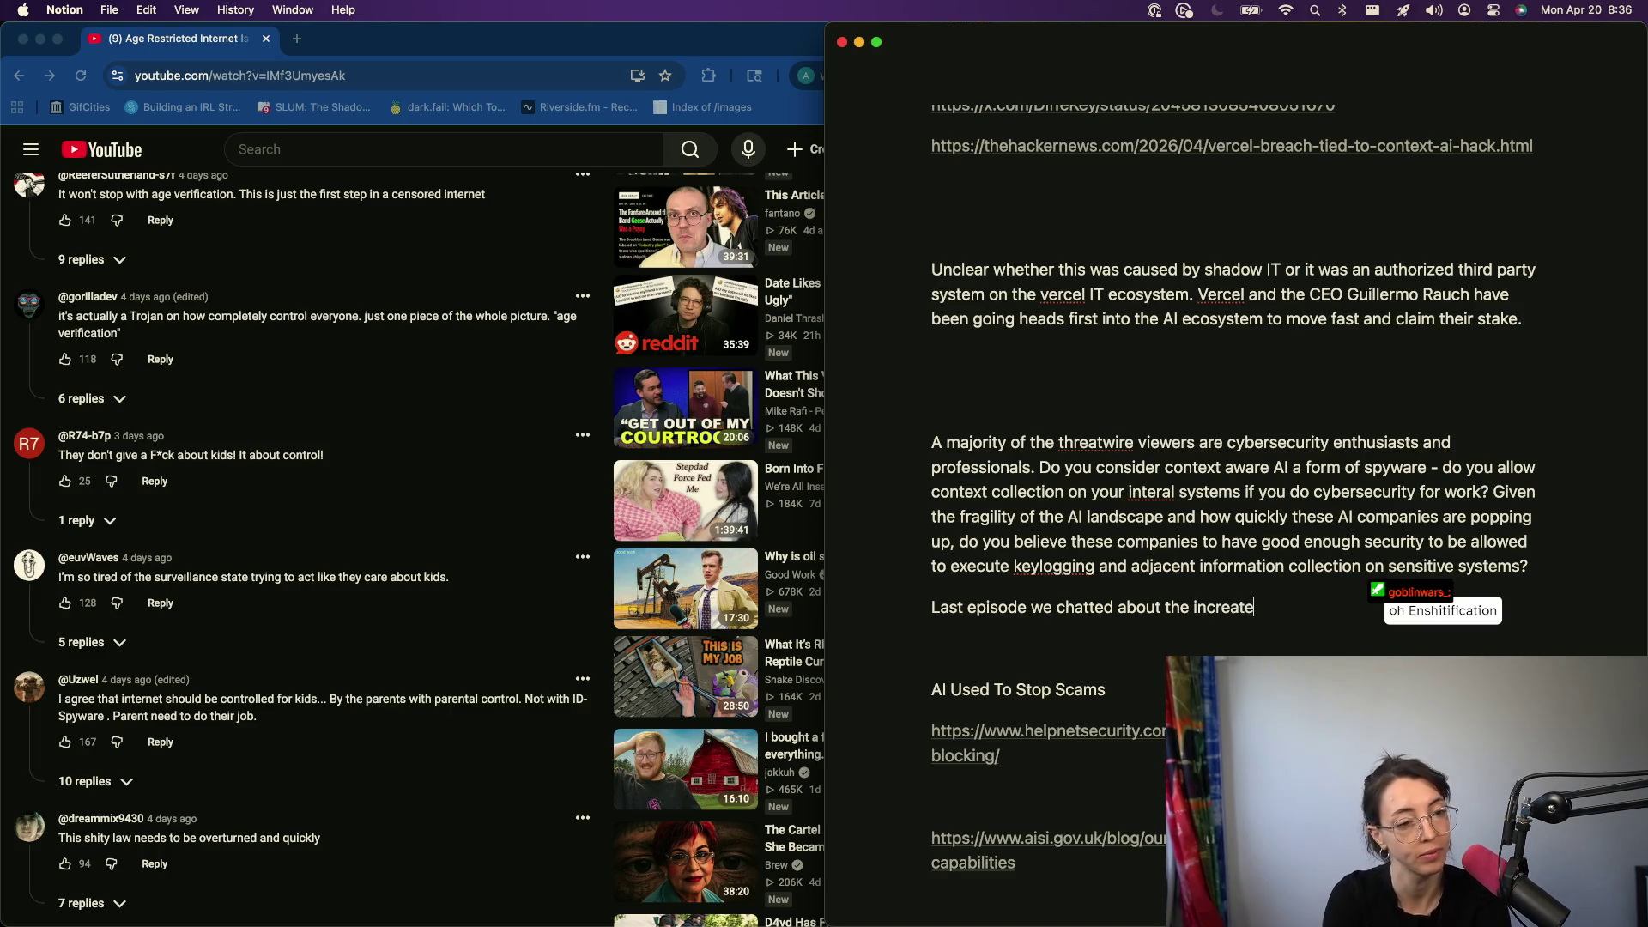
pyautogui.write('of AI ')
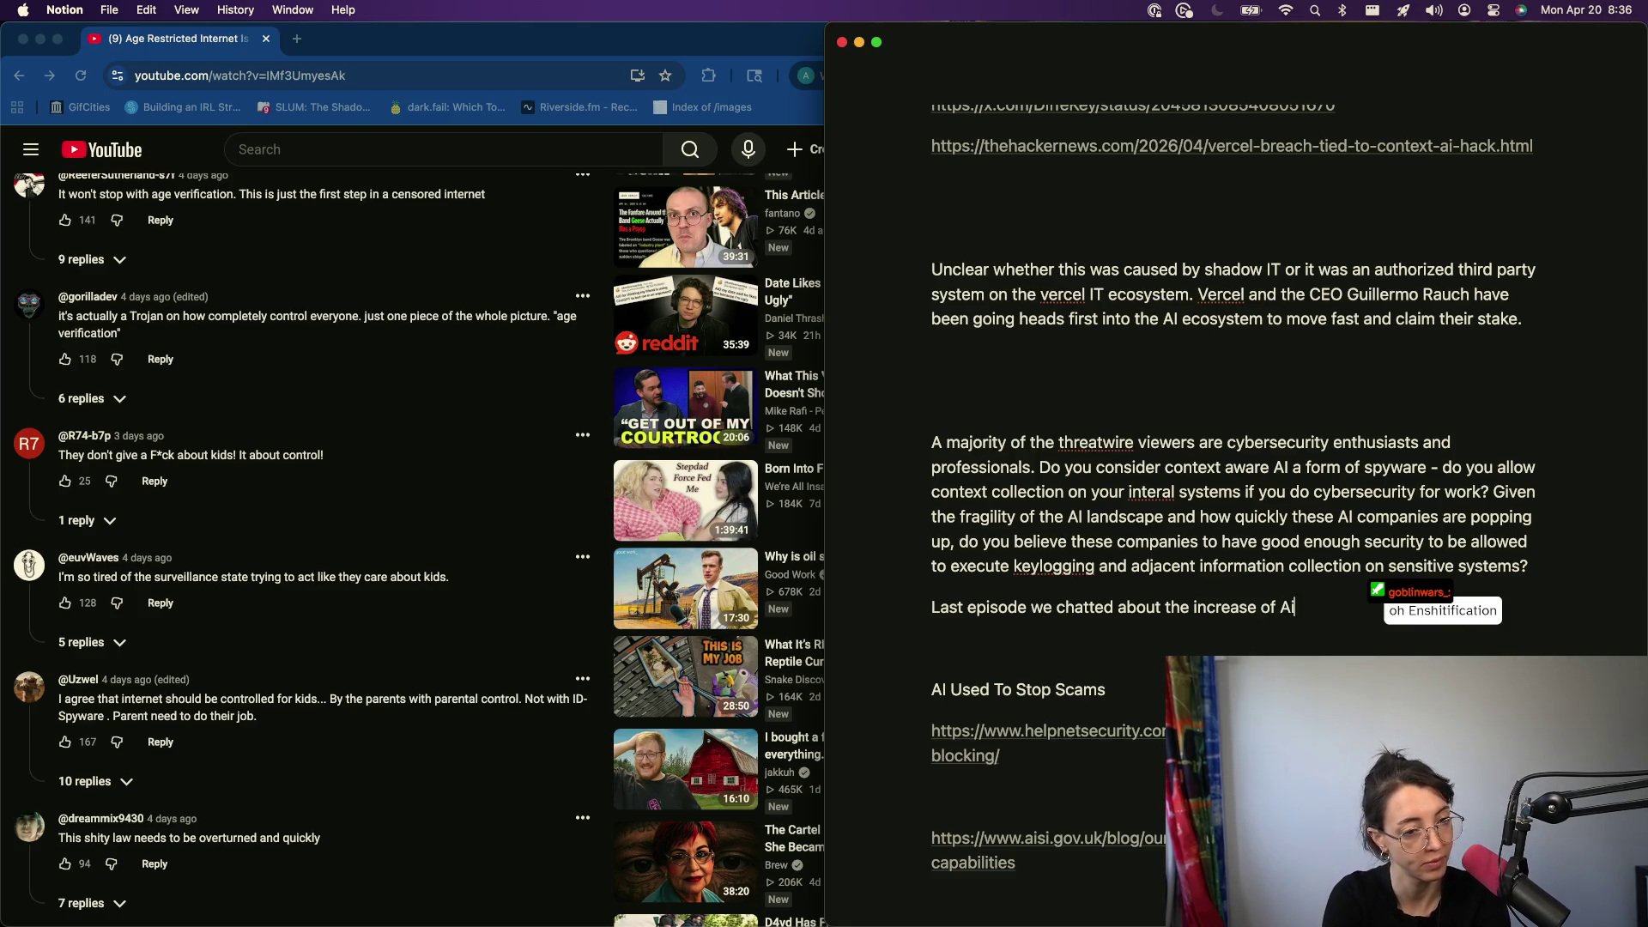
pyautogui.write('emand of ')
pyautogui.write('ge v')
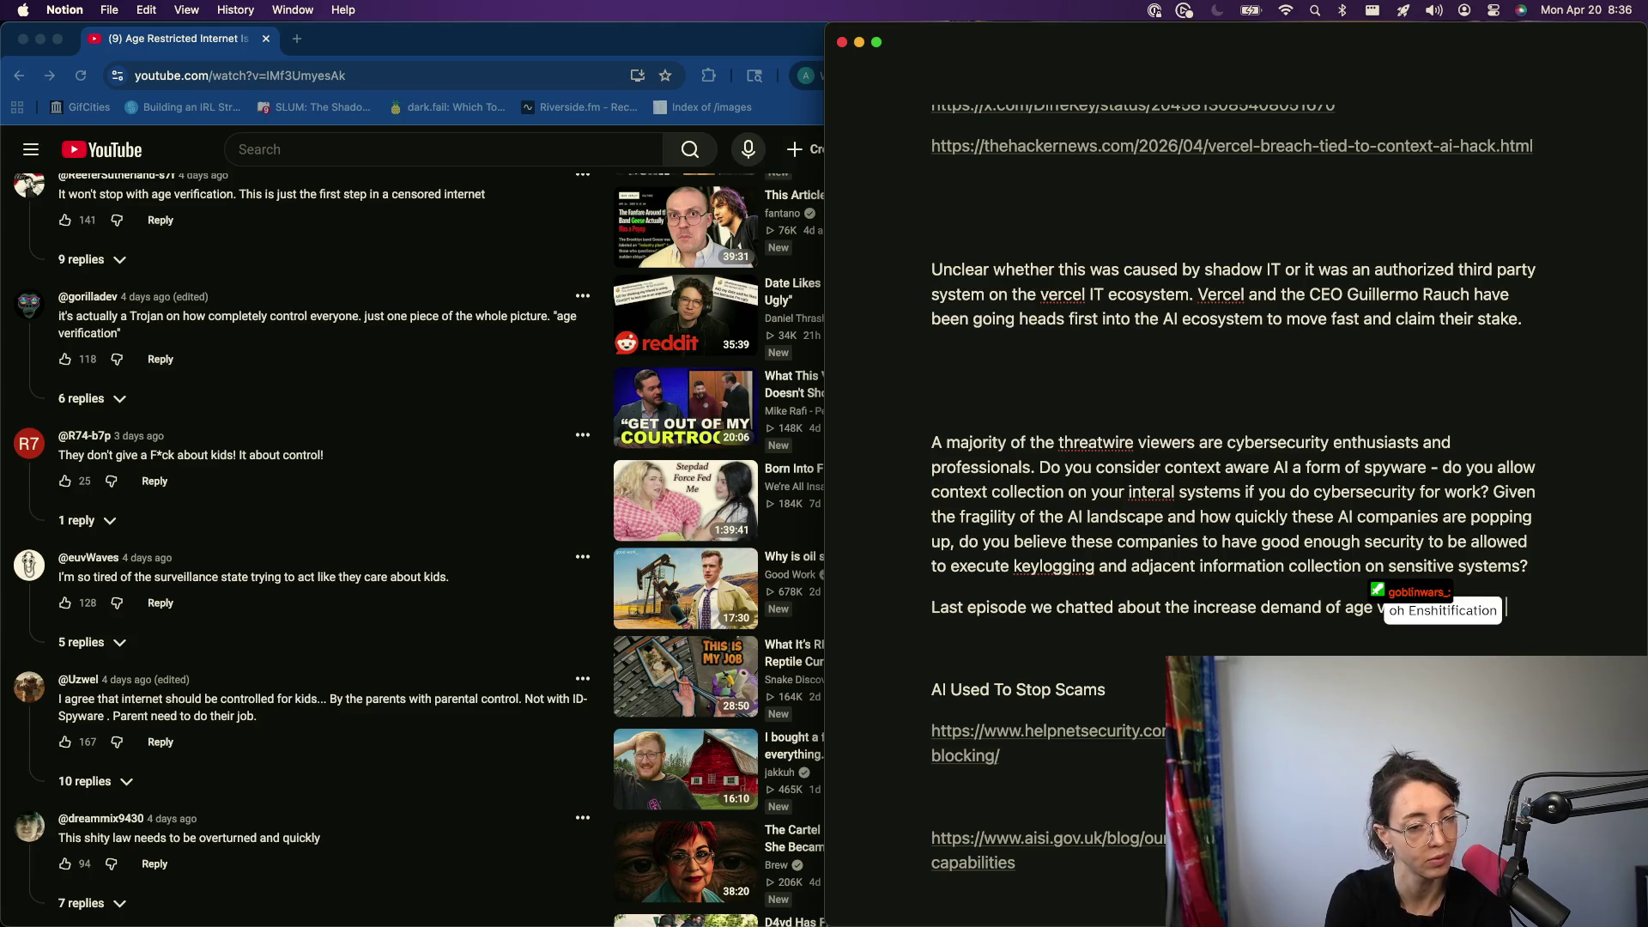
pyautogui.write('for computers and internet systems')
pyautogui.write('. ')
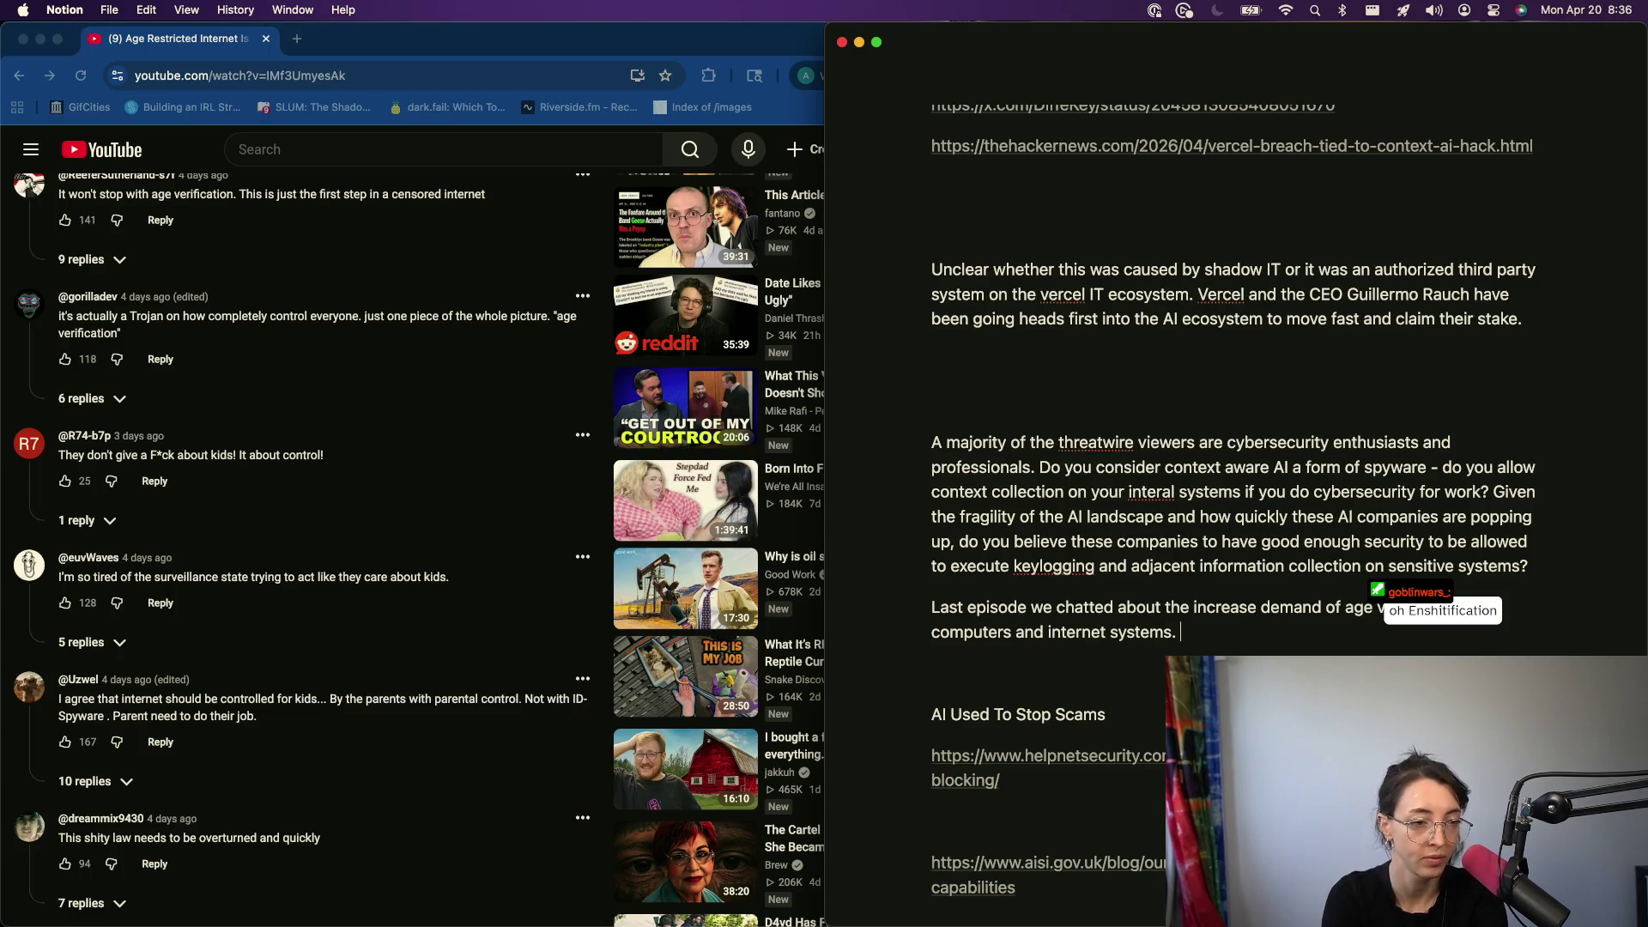
pyautogui.write('A lot of ')
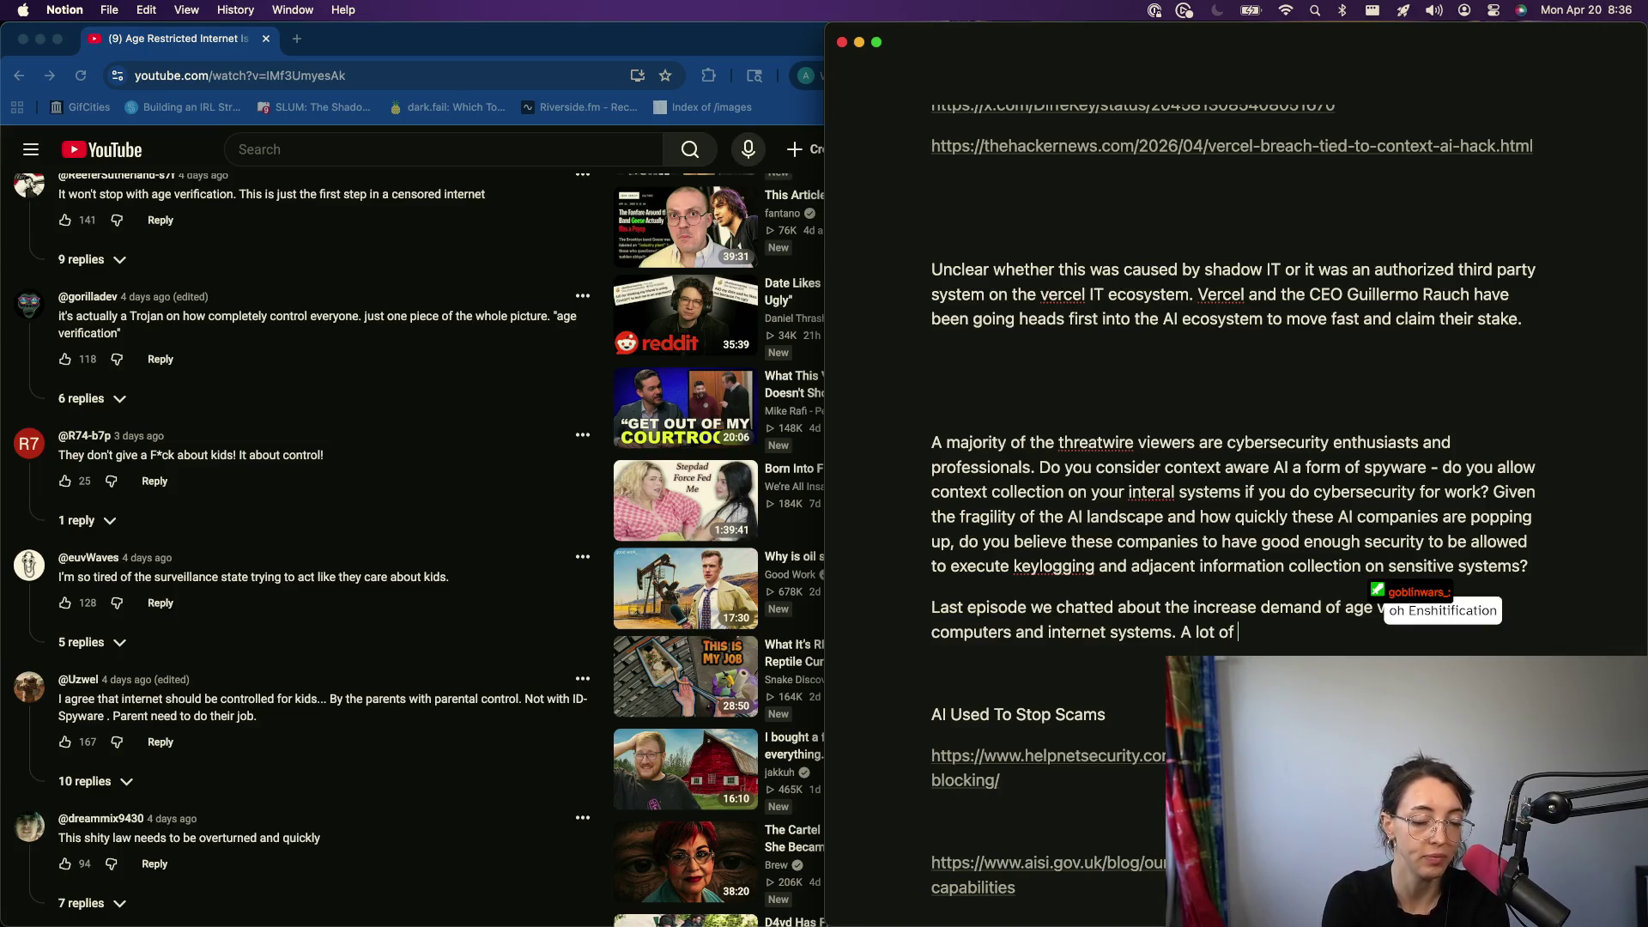
pyautogui.write('the comments were pushing back that th')
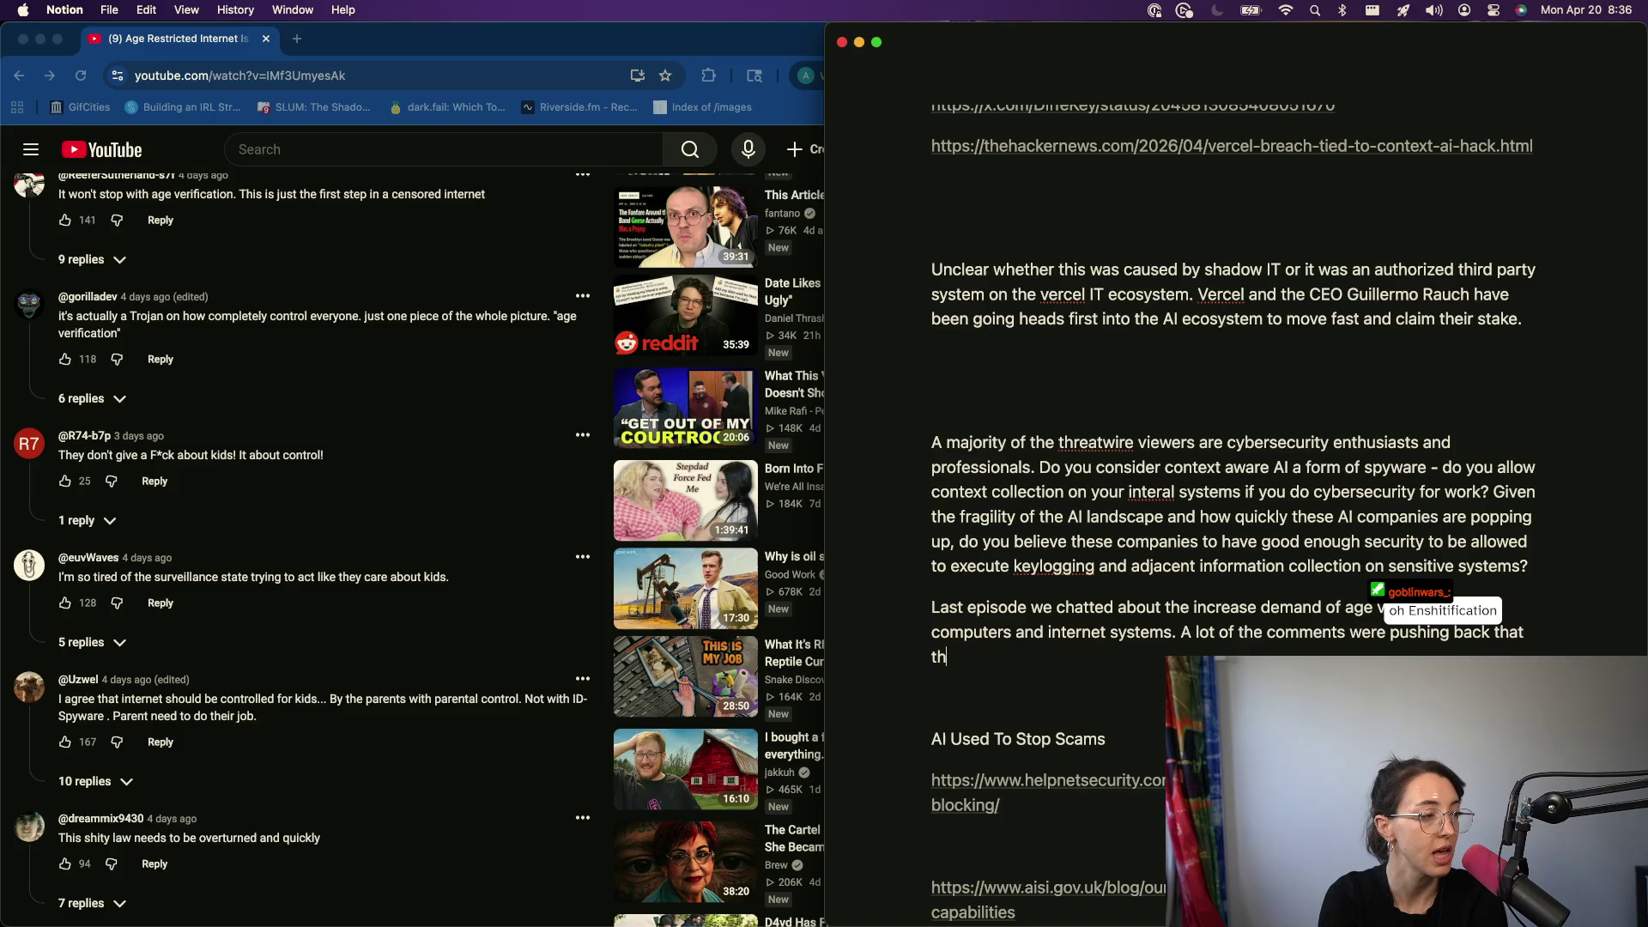
pyautogui.write('s i')
pyautogui.press('BackSpace')
pyautogui.press('BackSpace')
pyautogui.press('BackSpace')
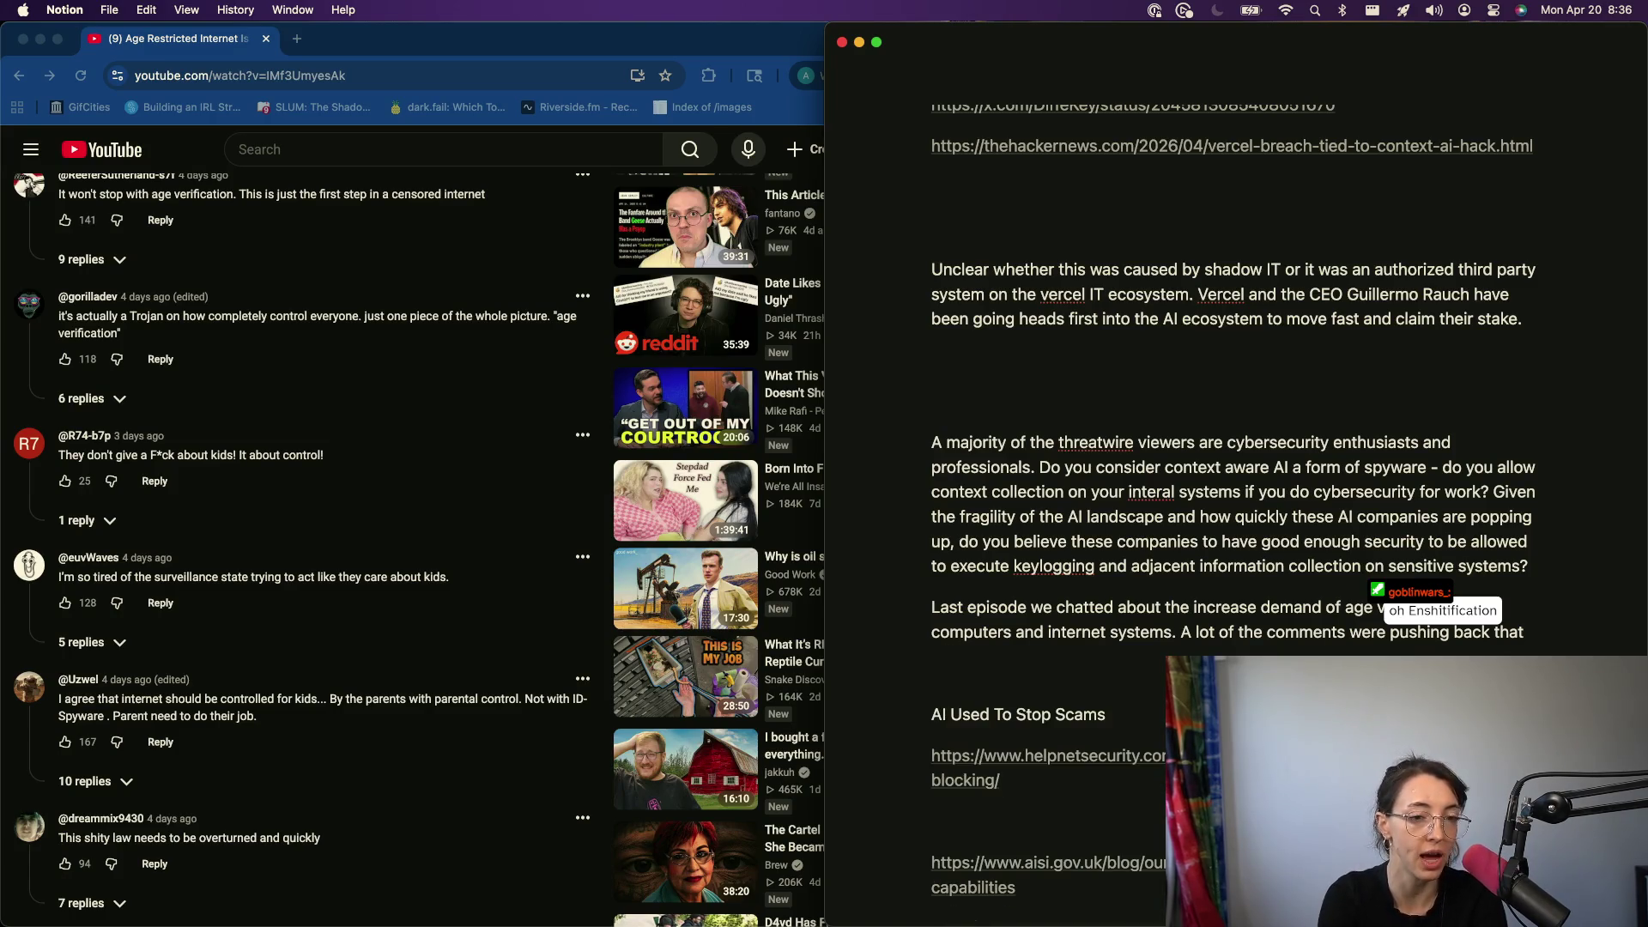
pyautogui.write('government a')
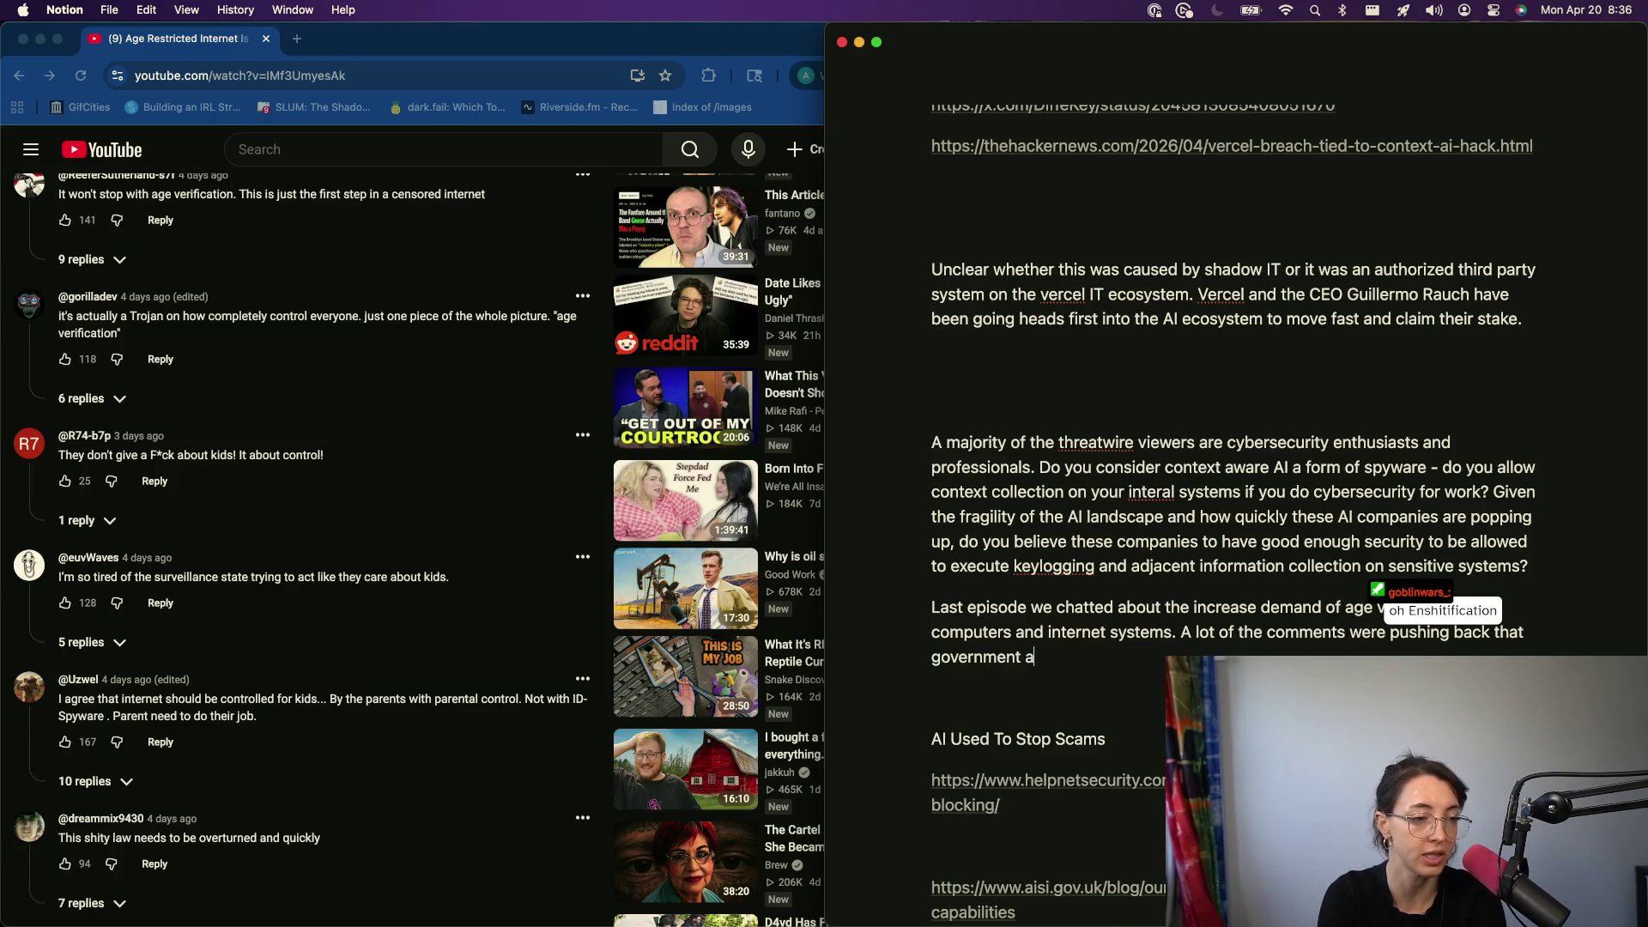
pyautogui.press('BackSpace')
pyautogui.press('BackSpace')
pyautogui.write("s were're ")
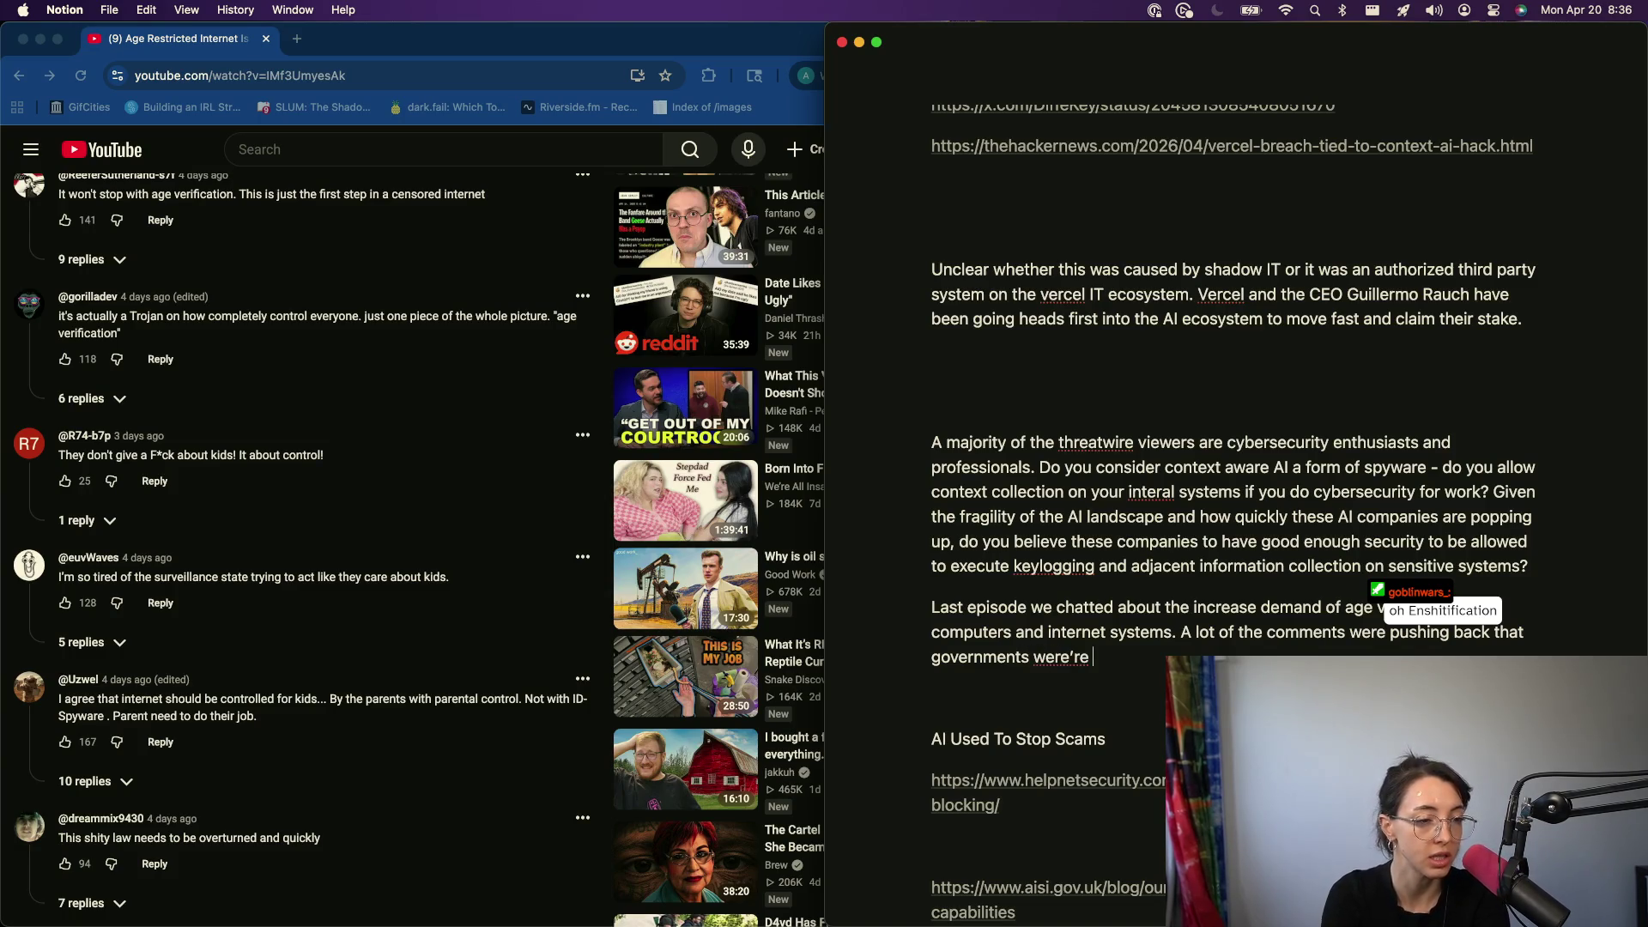
pyautogui.write('ot interested in protecting children from online ha')
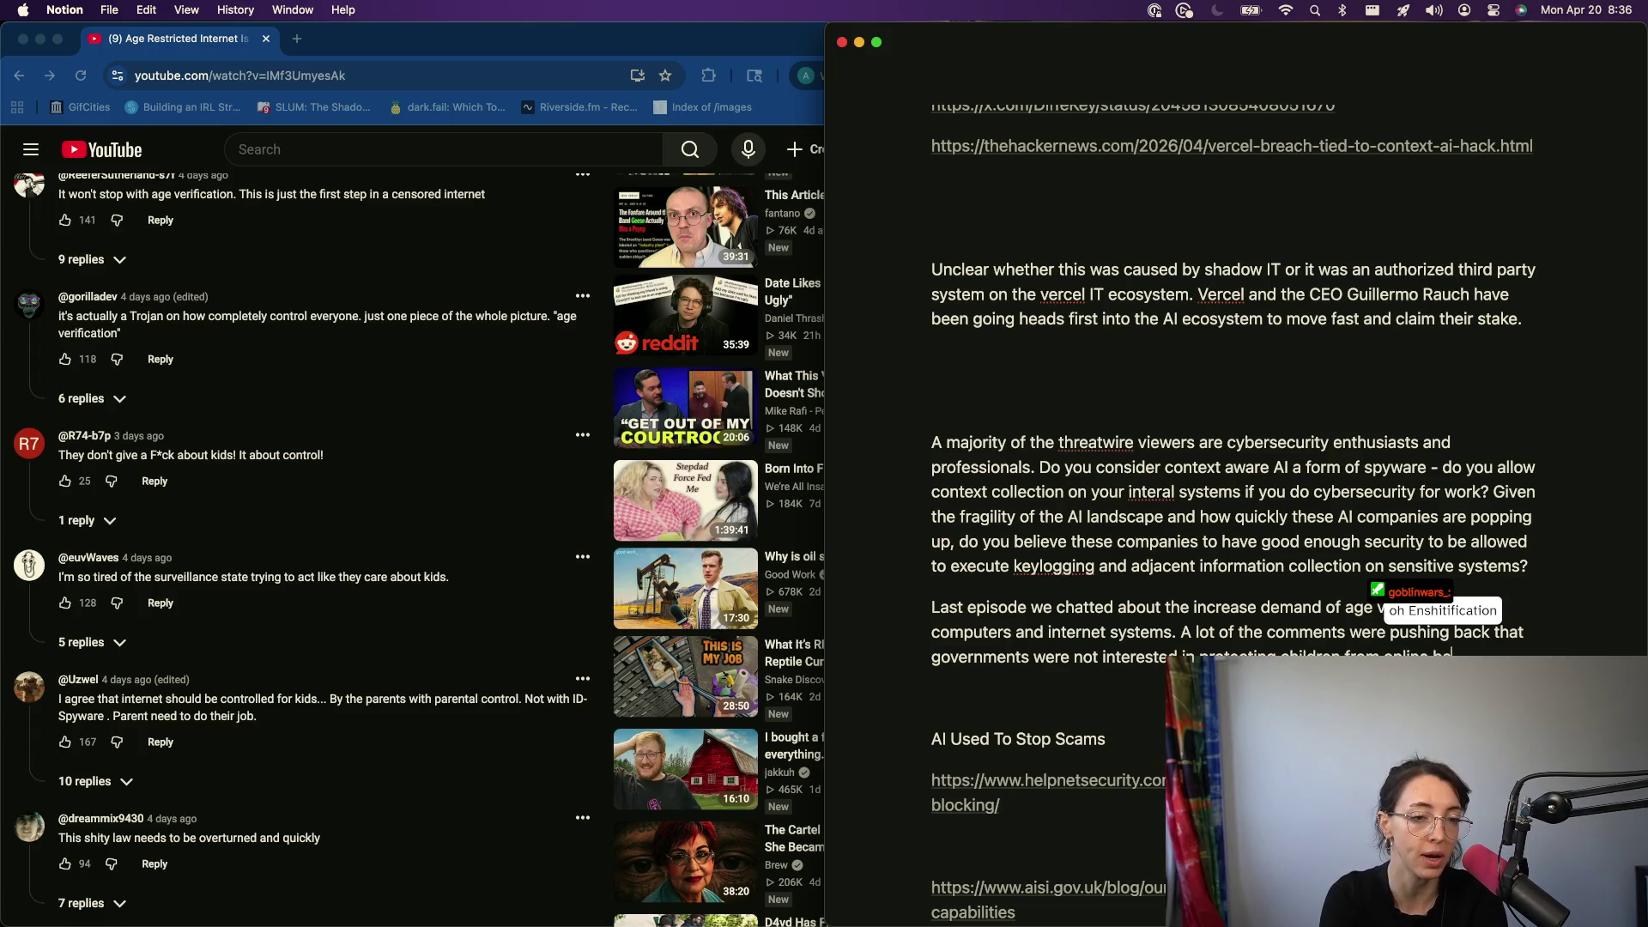
pyautogui.press('BackSpace')
pyautogui.press('BackSpace')
pyautogui.press('BackSpace')
pyautogui.press('BackSpace')
pyautogui.press('BackSpace')
pyautogui.press('BackSpace')
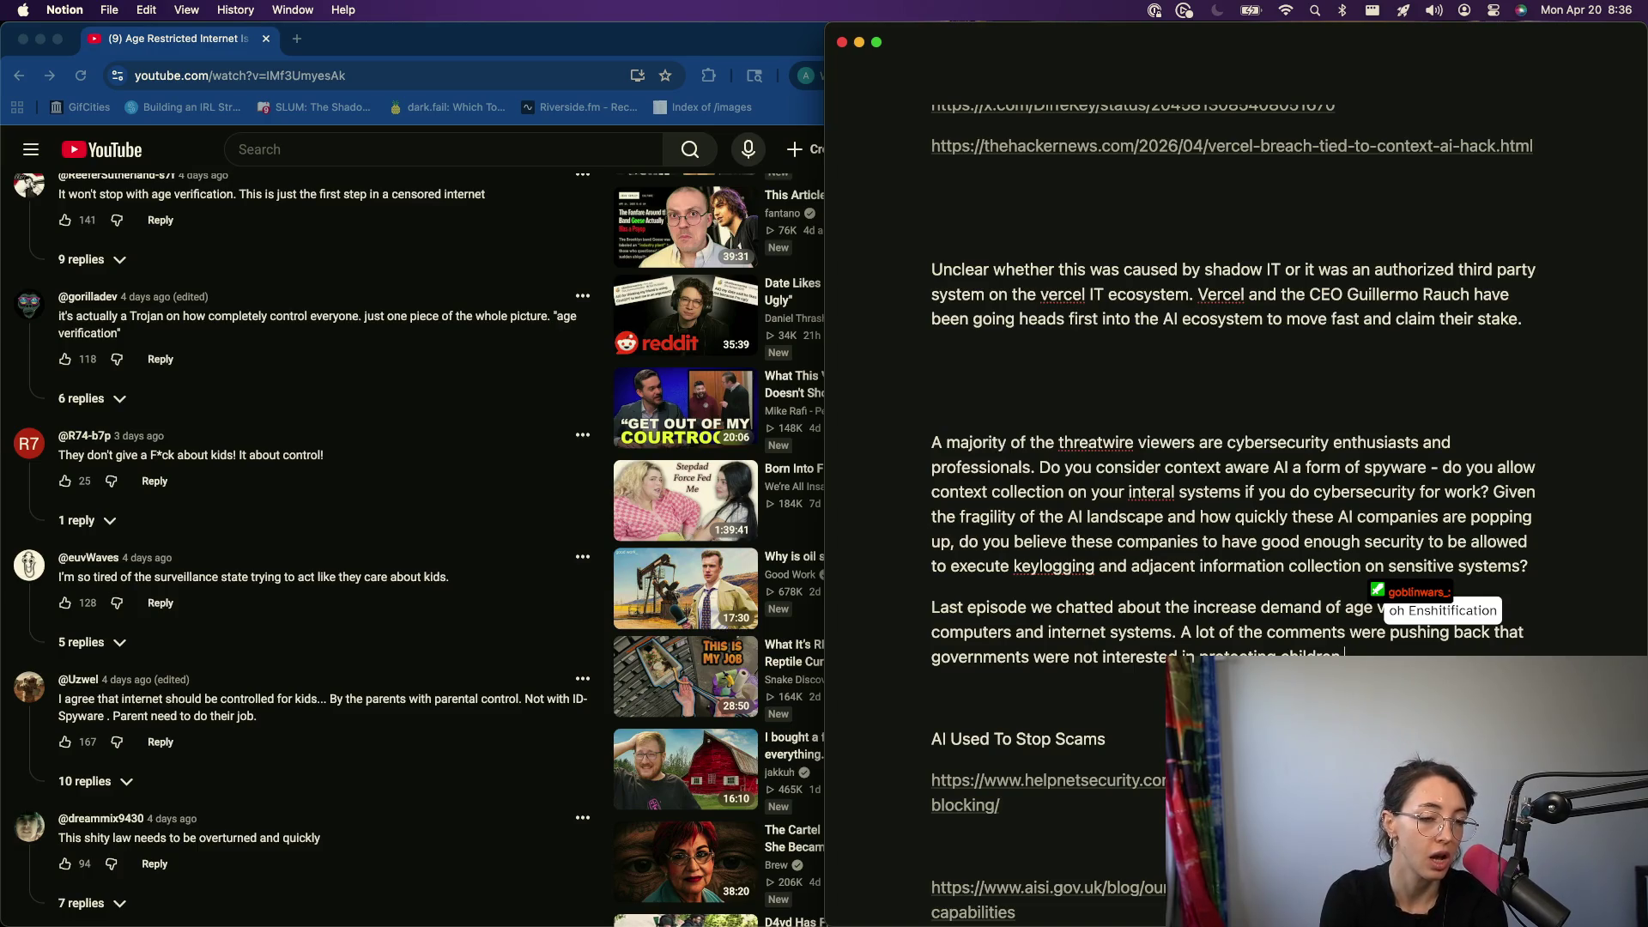
pyautogui.write('through the rquirement o')
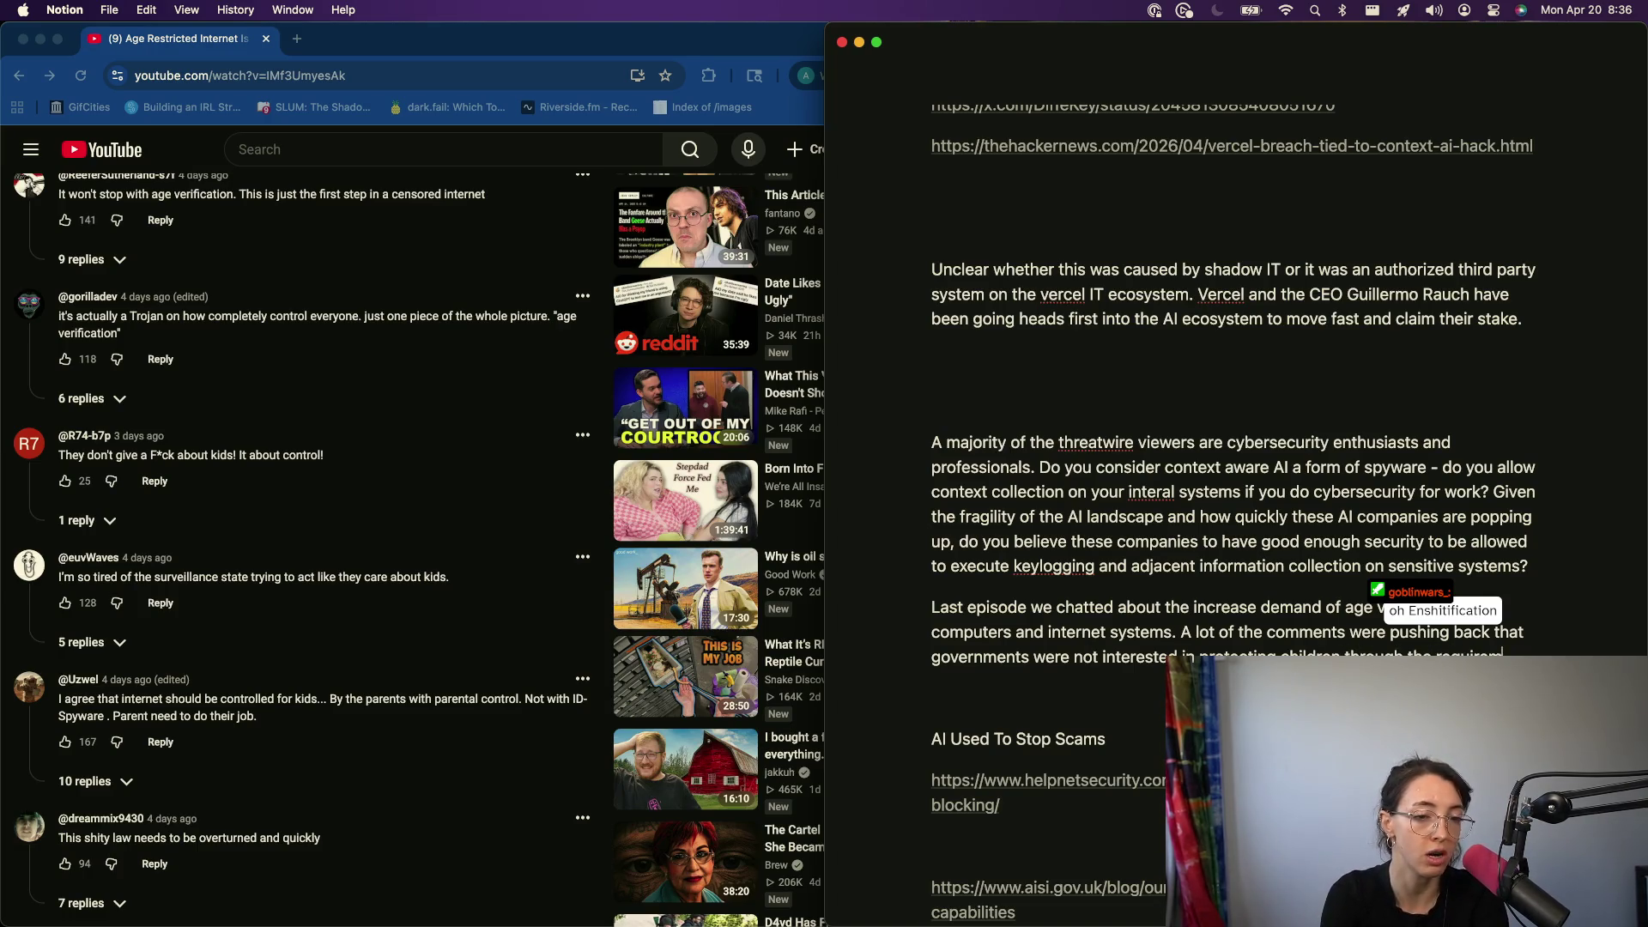
pyautogui.write('f age verifiction, but instead')
pyautogui.hotkey('alt', 'BackSpace')
pyautogui.hotkey('alt', 'BackSpace')
pyautogui.write('instead i')
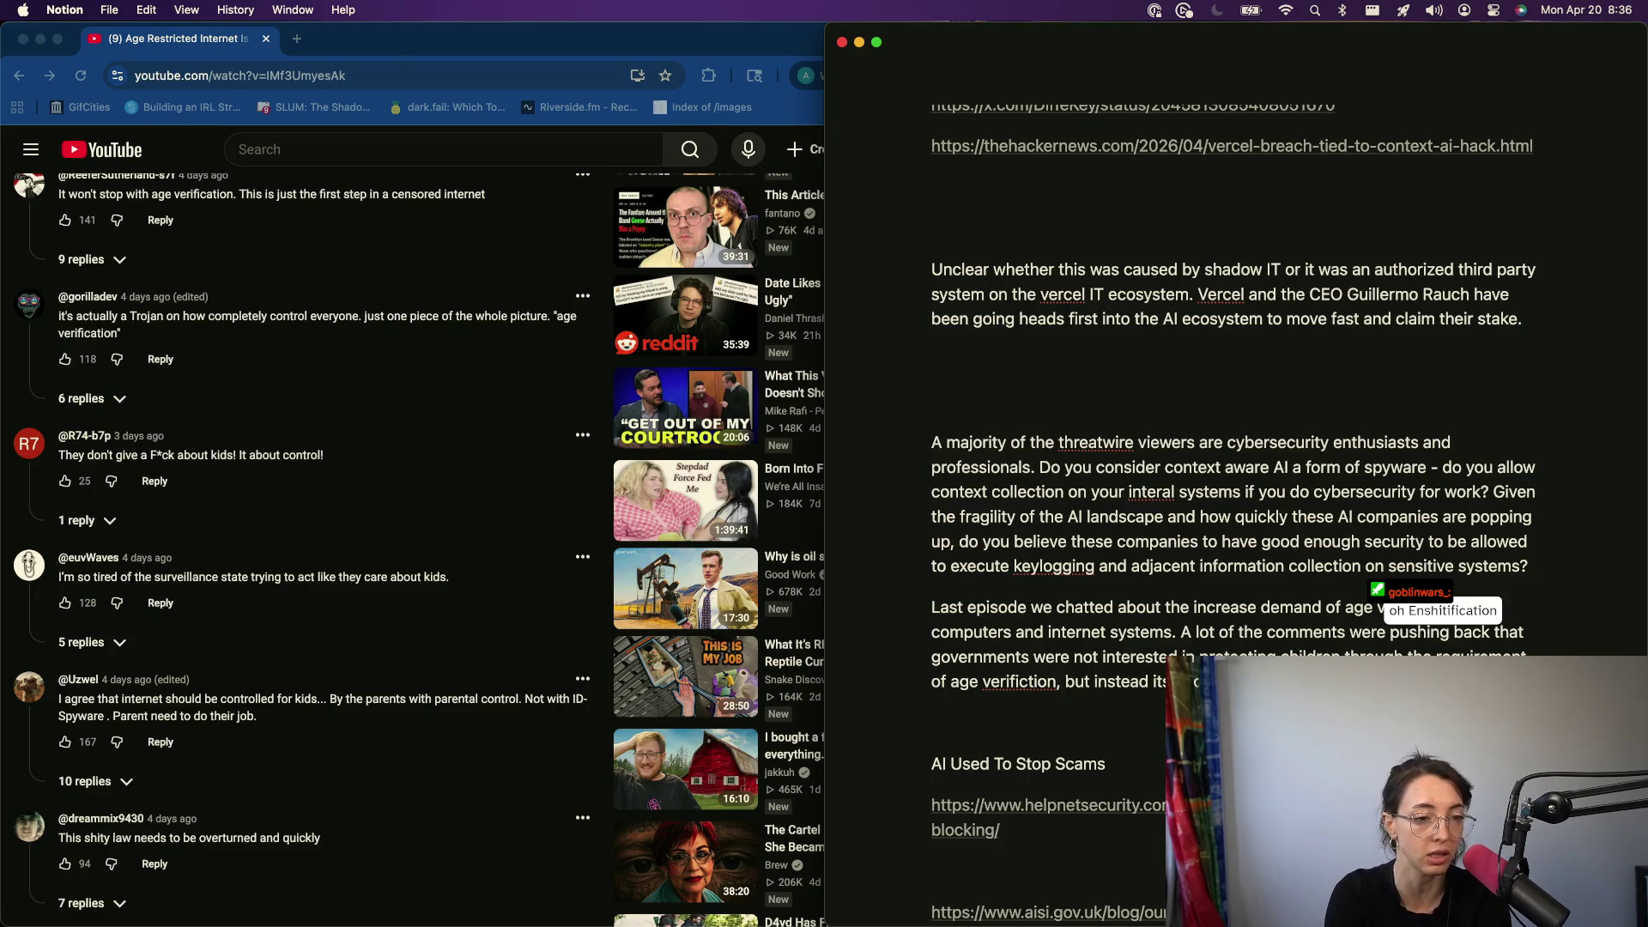
pyautogui.scroll(1, 387, 850)
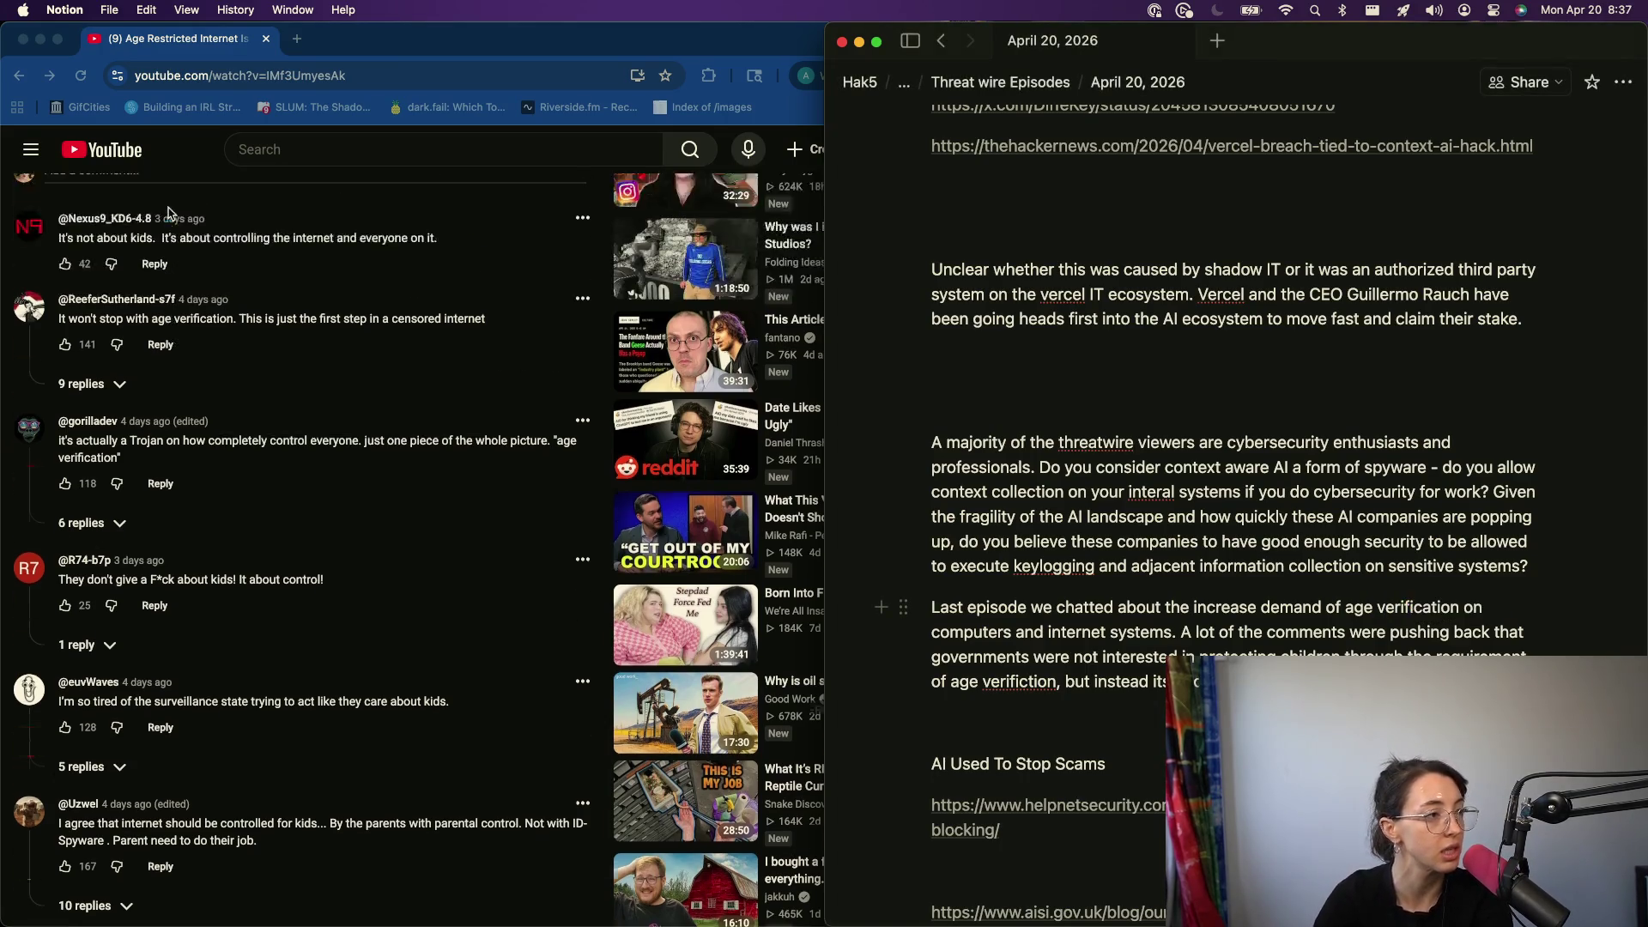
pyautogui.scroll(5, 388, 850)
pyautogui.scroll(-1, 387, 850)
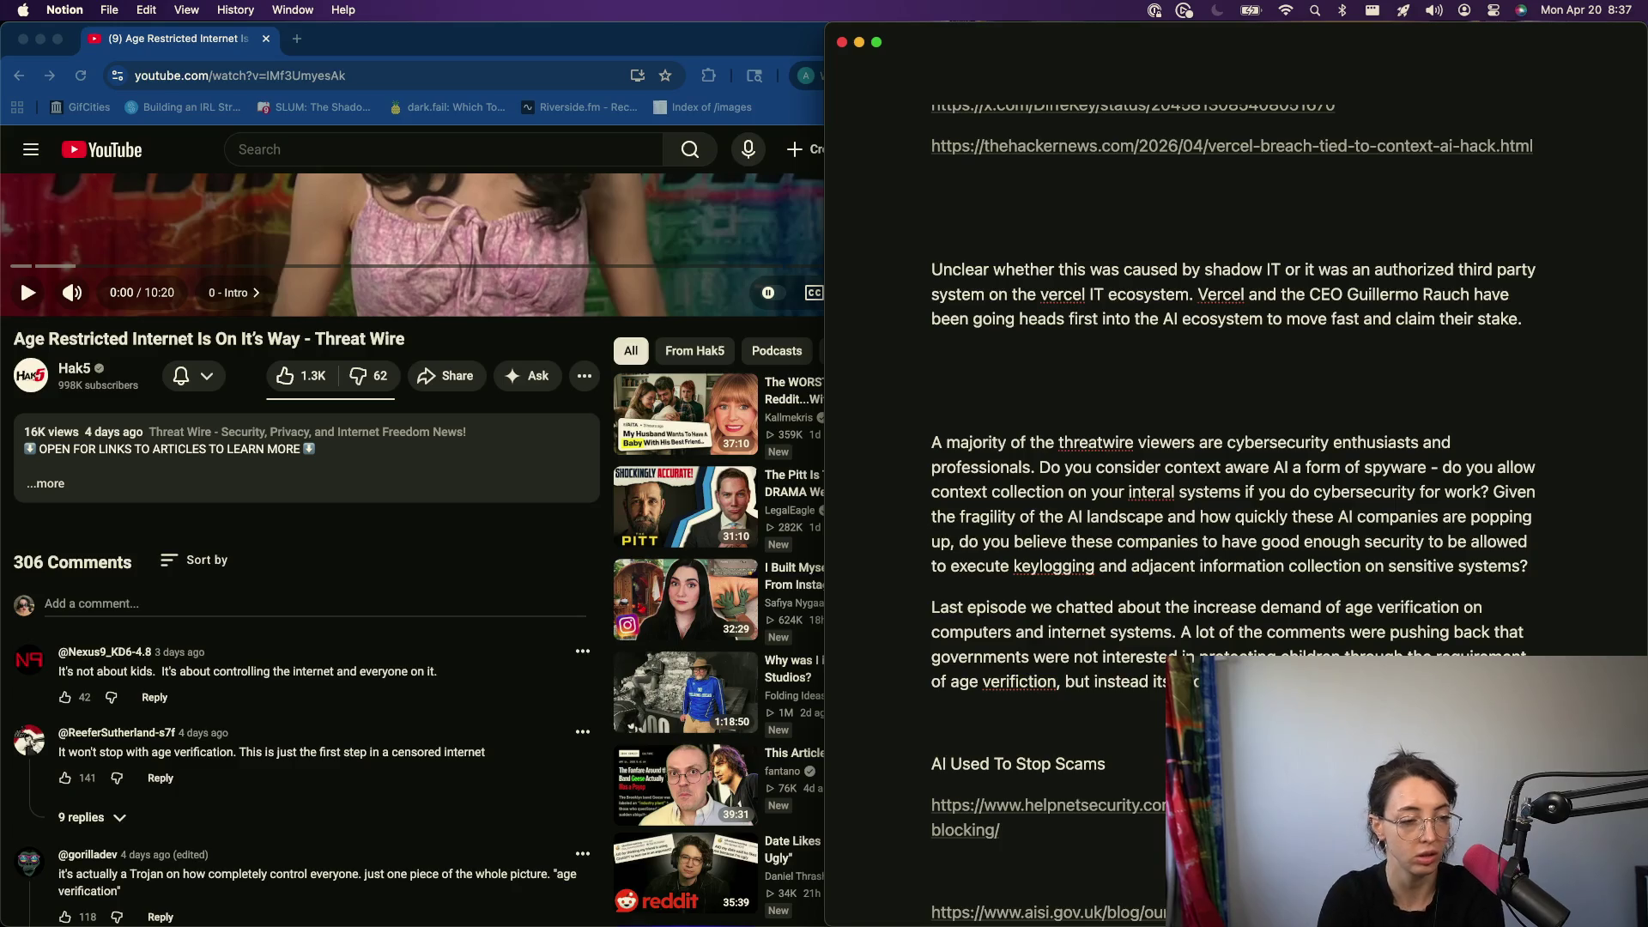
# - Correct 'verifiction' to 'verification' via spelling suggestions and bring the YouTube comments forward
pyautogui.rightClick(1019, 682)
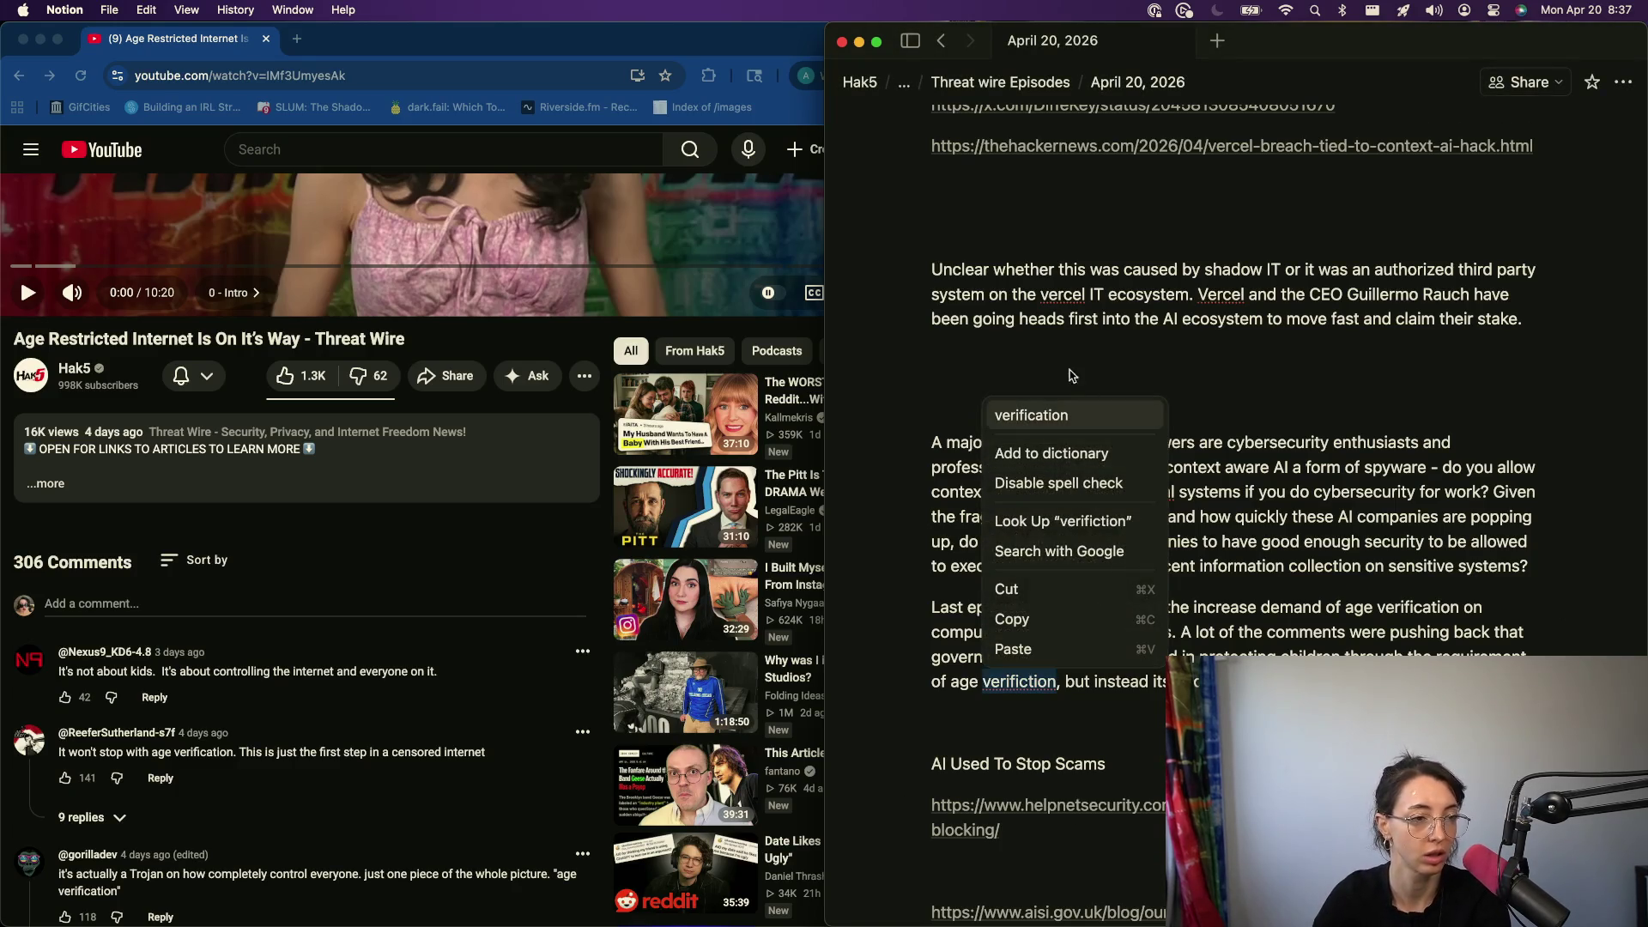
pyautogui.click(1039, 417)
pyautogui.scroll(-10, 284, 706)
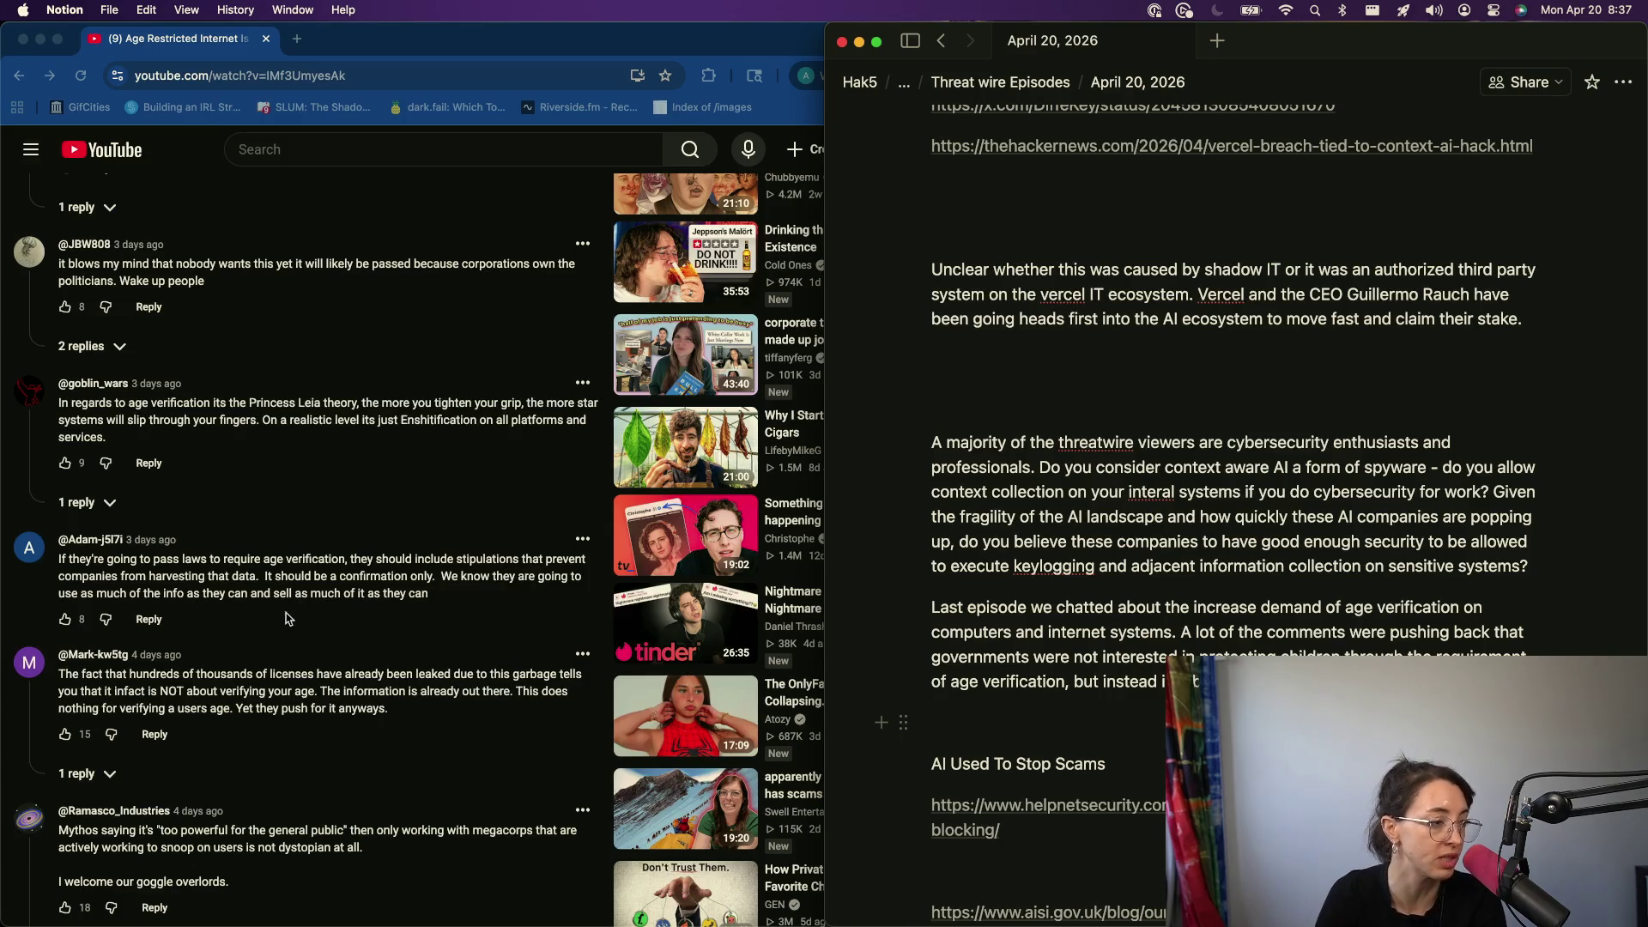
pyautogui.click(368, 487)
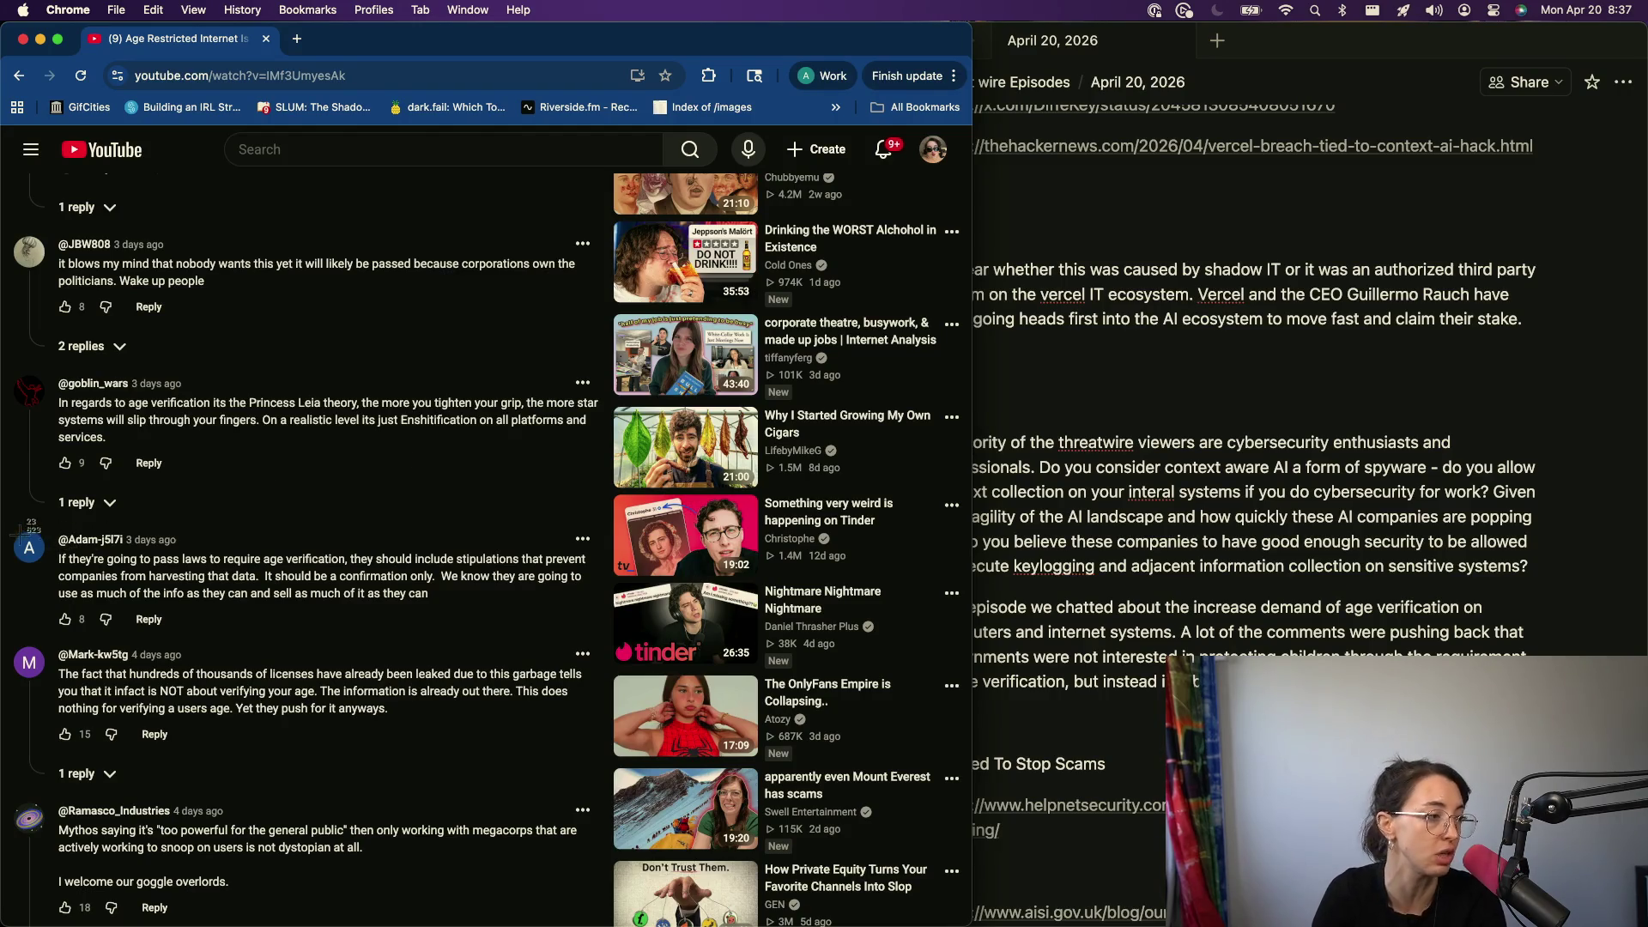
# - Copy the viewer's age-verification comment from YouTube and start an empty block in the Notion notes
pyautogui.moveTo(12, 526)
pyautogui.mouseDown()
pyautogui.moveTo(126, 558)
pyautogui.moveTo(599, 608)
pyautogui.mouseUp()
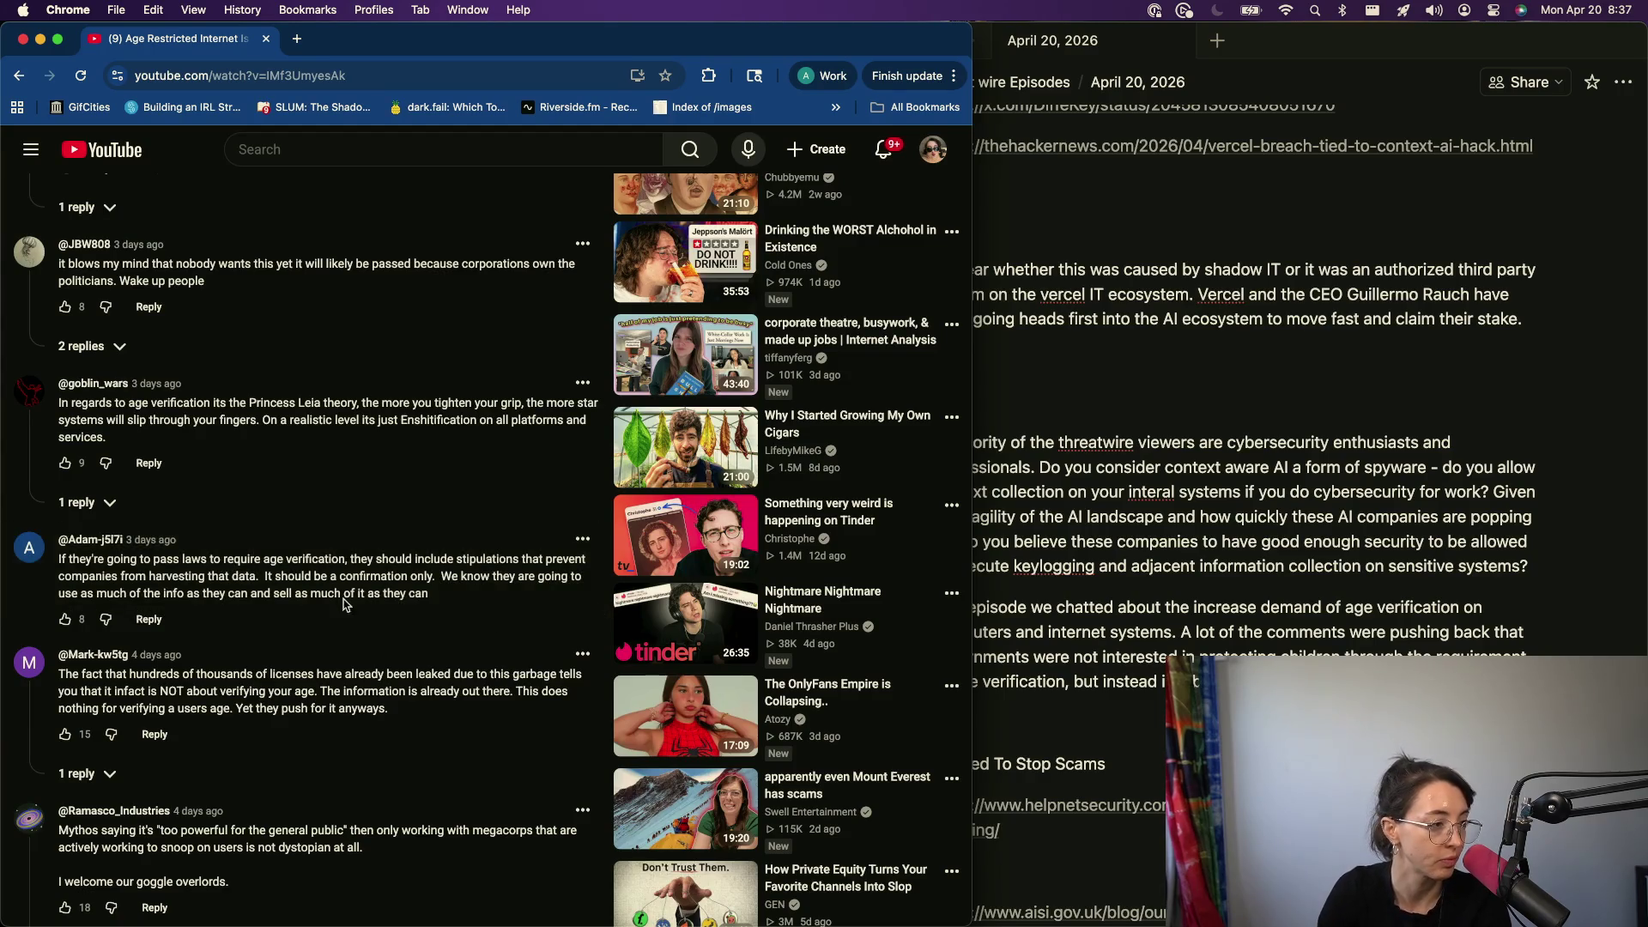
pyautogui.tripleClick(386, 566)
pyautogui.press('super+c')
pyautogui.press('super+Tab')
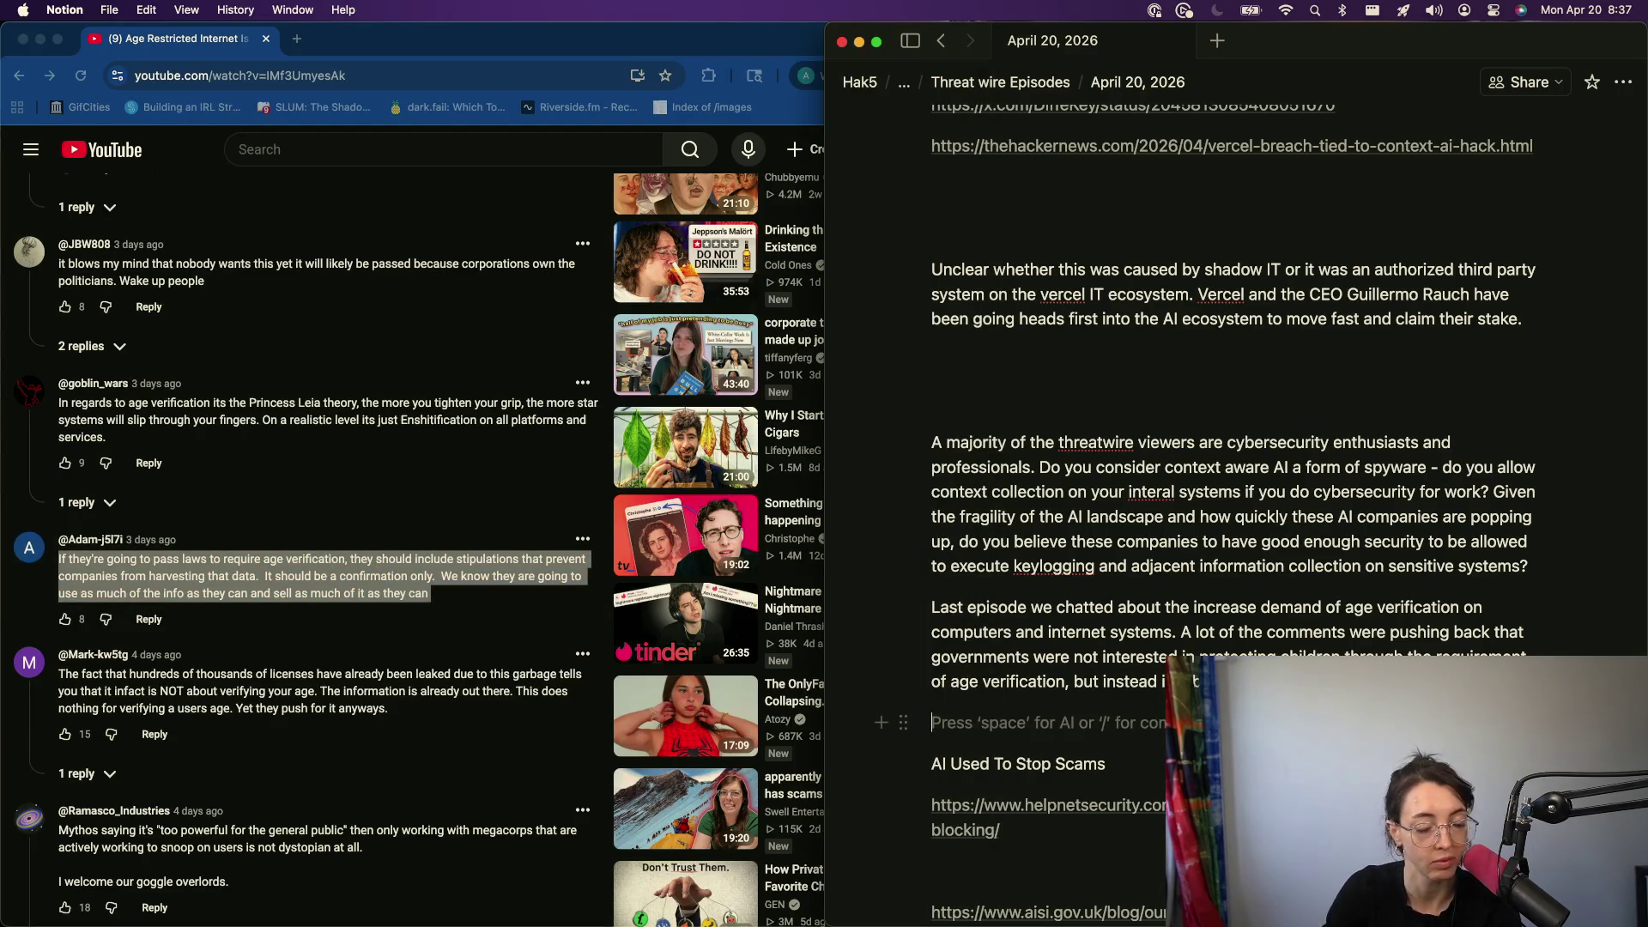
pyautogui.press('Return')
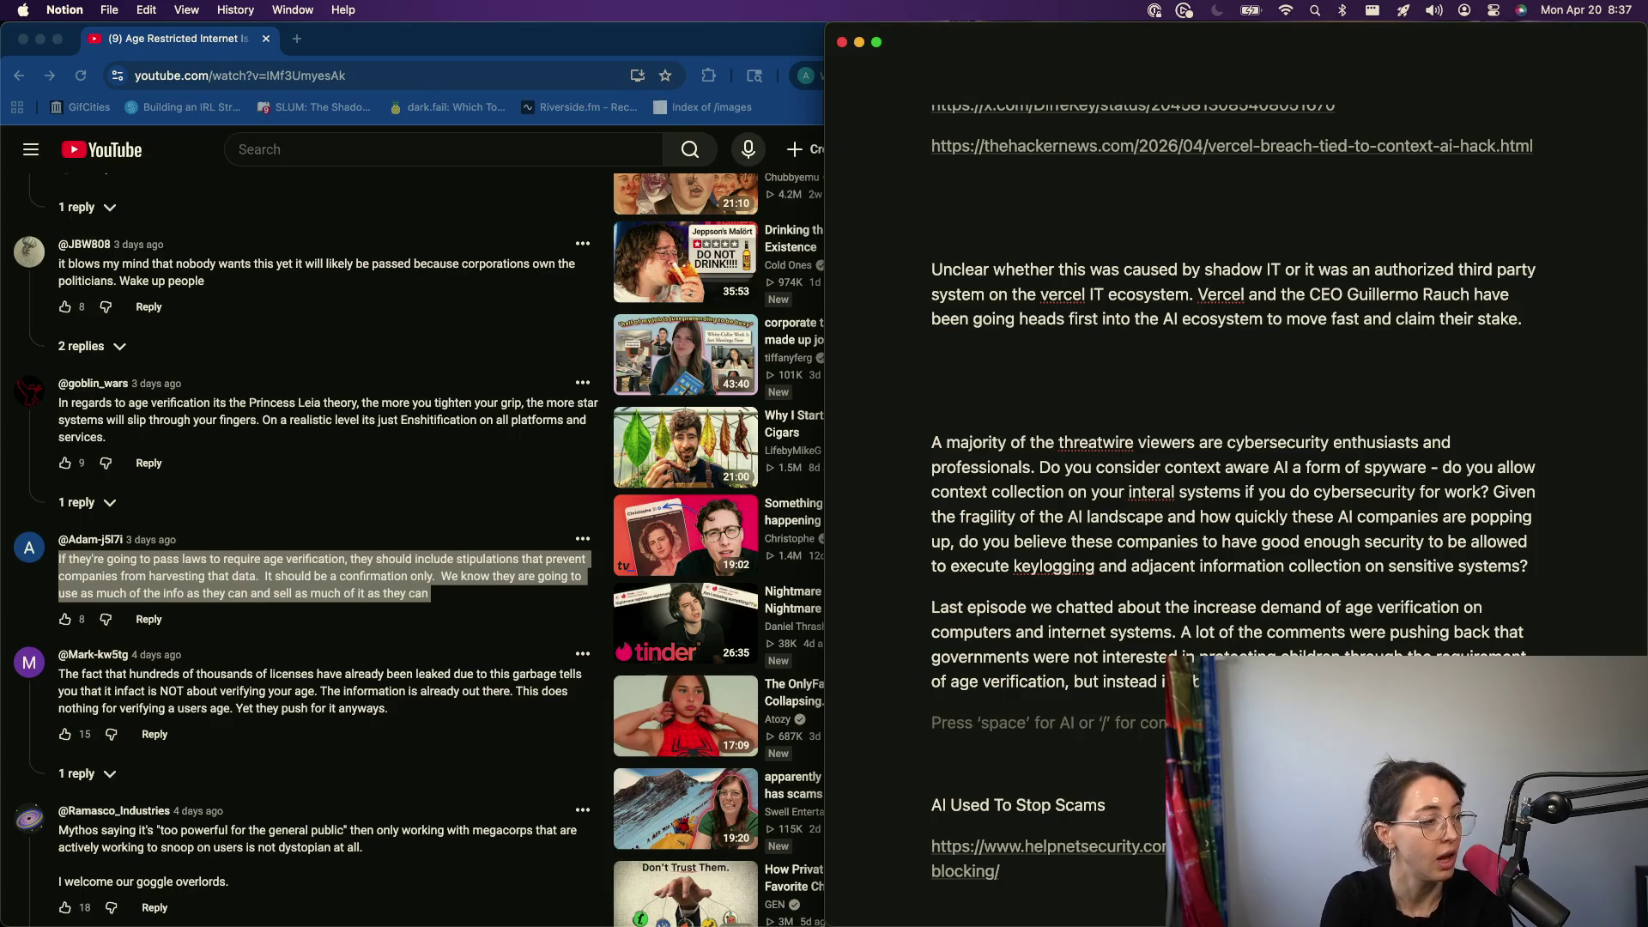
pyautogui.write('Adam - j5L')
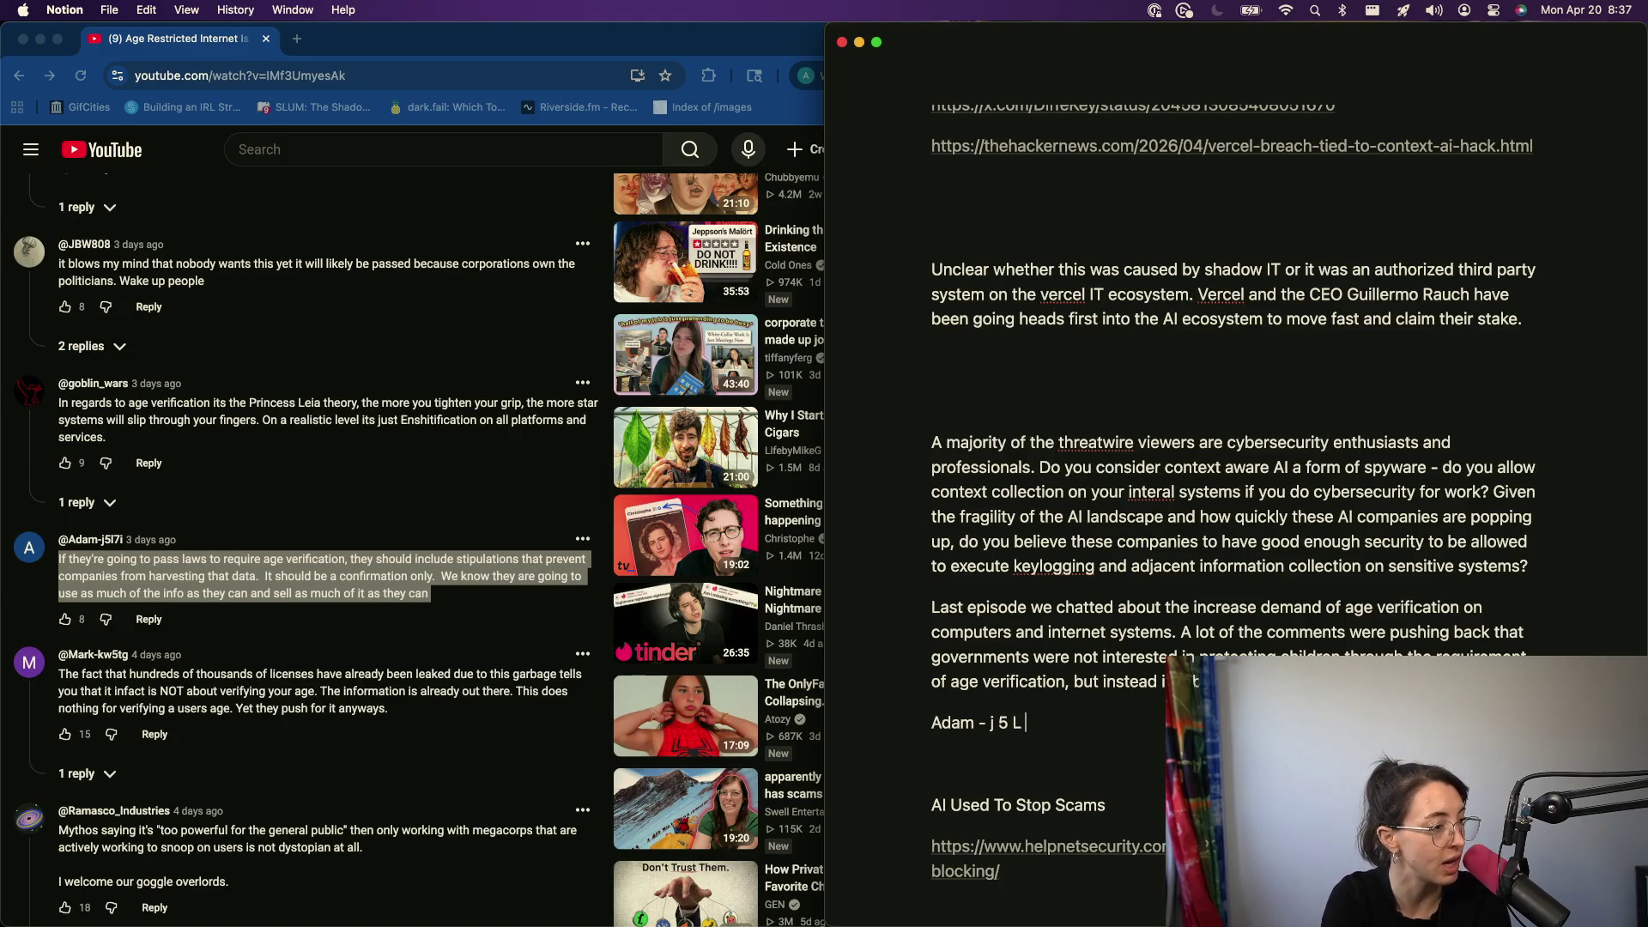
pyautogui.write(' 7 i')
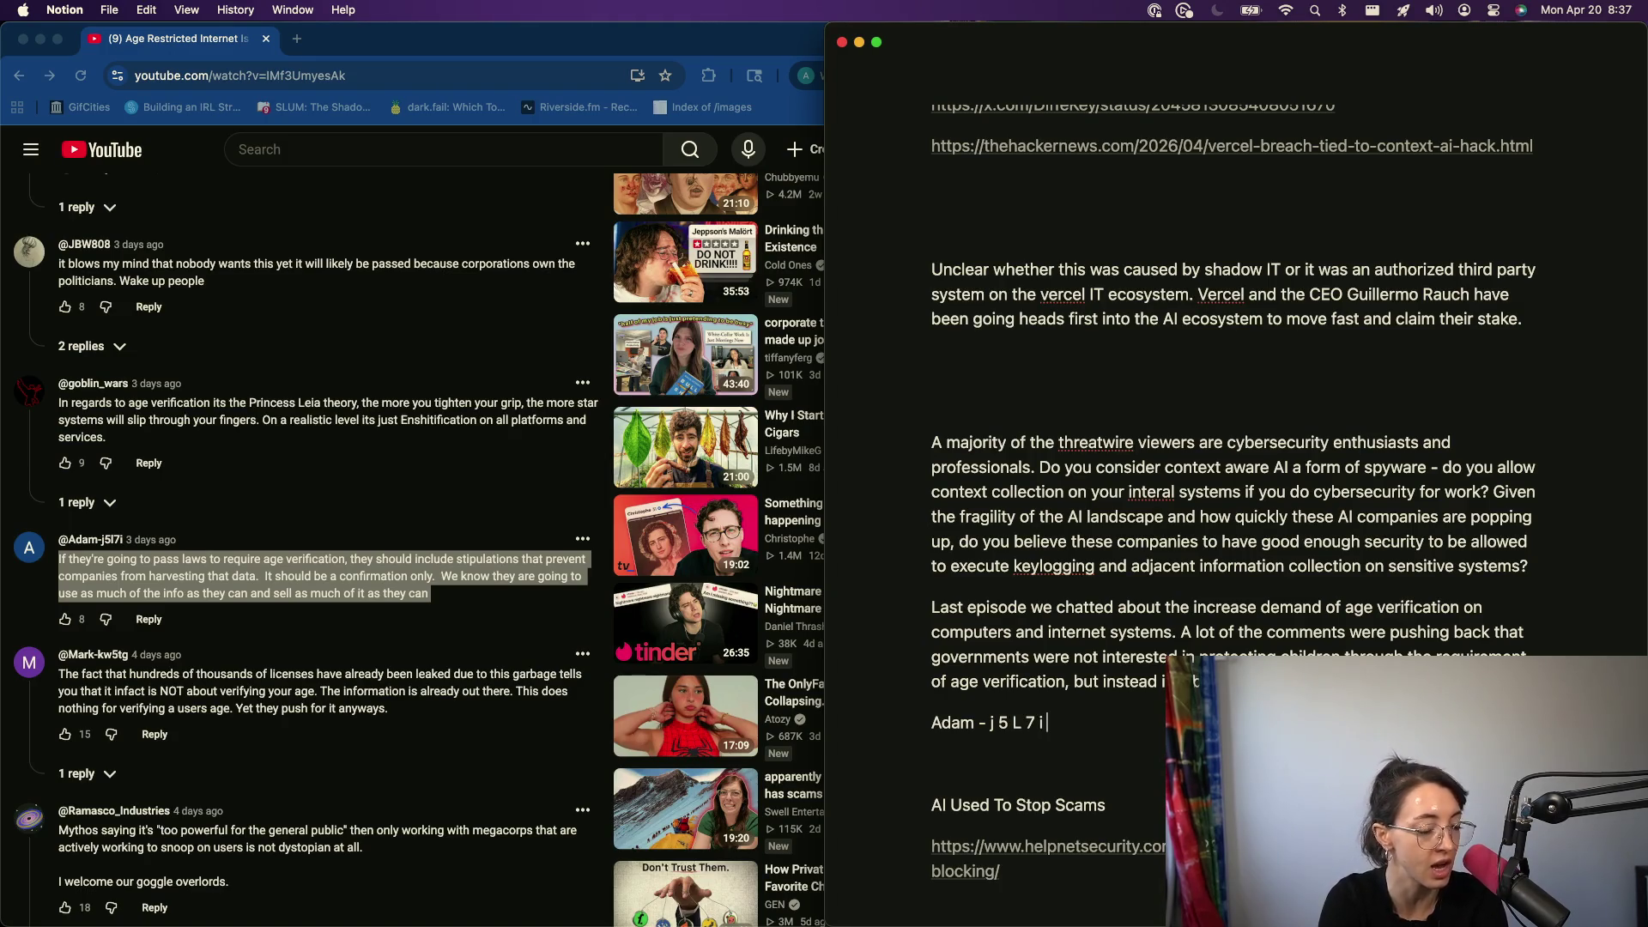
pyautogui.write(' and the')
# - Write the line introducing the commenter and paste their age-verification comment as a quote
pyautogui.press('BackSpace')
pyautogui.press('BackSpace')
pyautogui.press('BackSpace')
pyautogui.write('comment')
pyautogui.press('BackSpace')
pyautogui.press('BackSpace')
pyautogui.press('BackSpace')
pyautogui.write('i left the following')
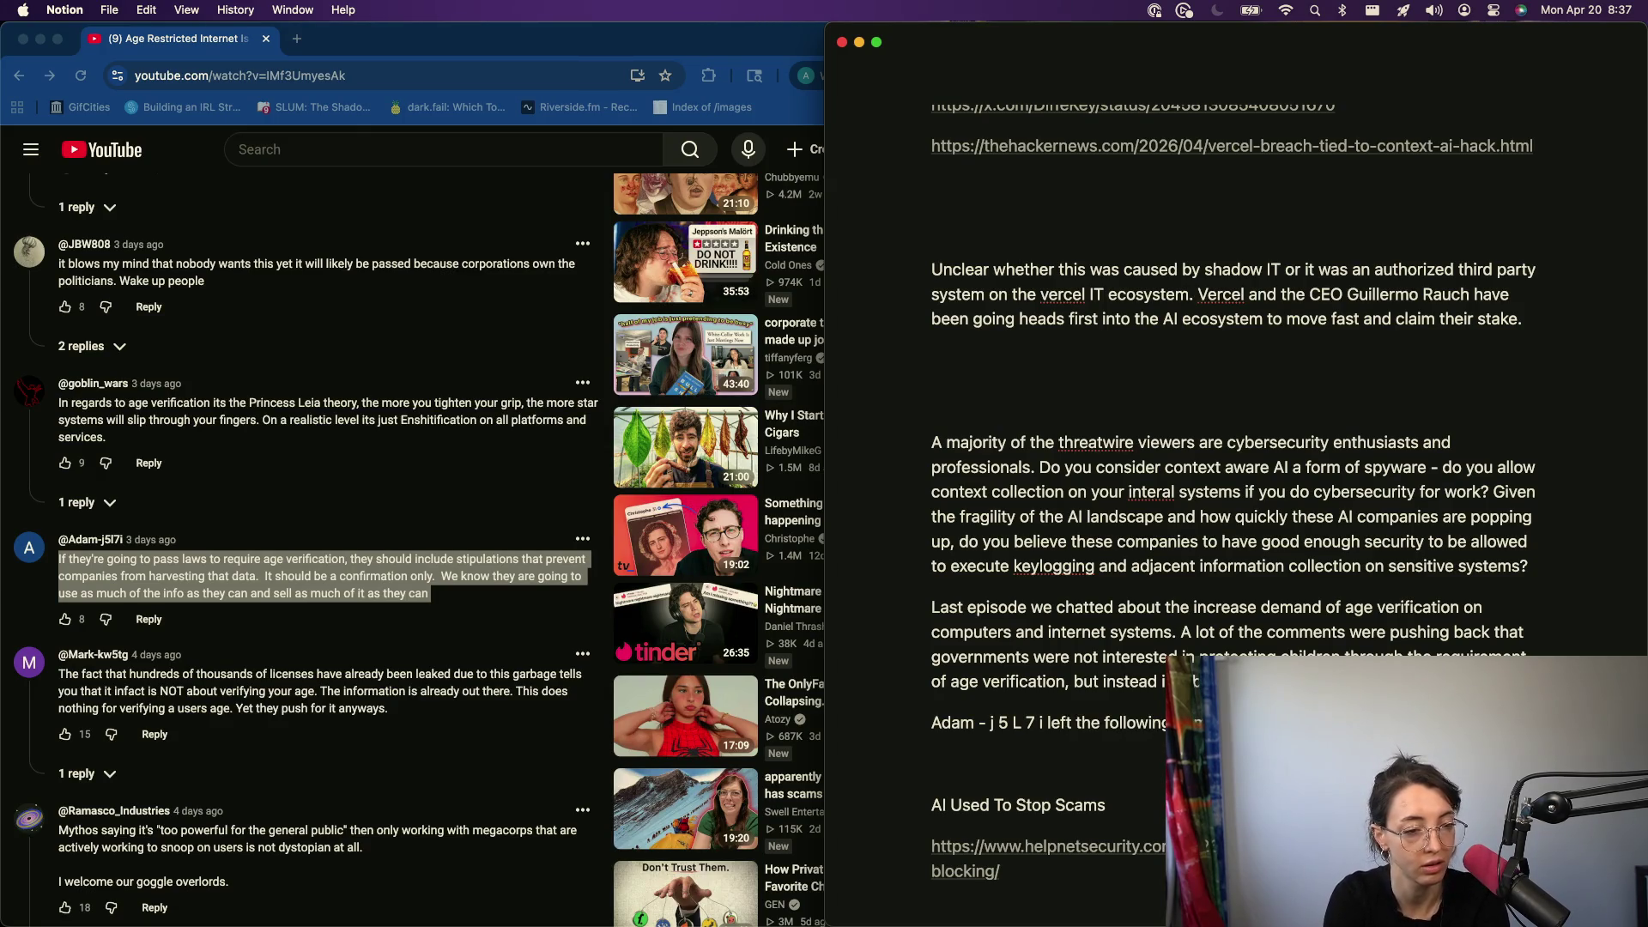
pyautogui.press('super+v')
pyautogui.press('Return')
pyautogui.write('Which I agree - there should be')
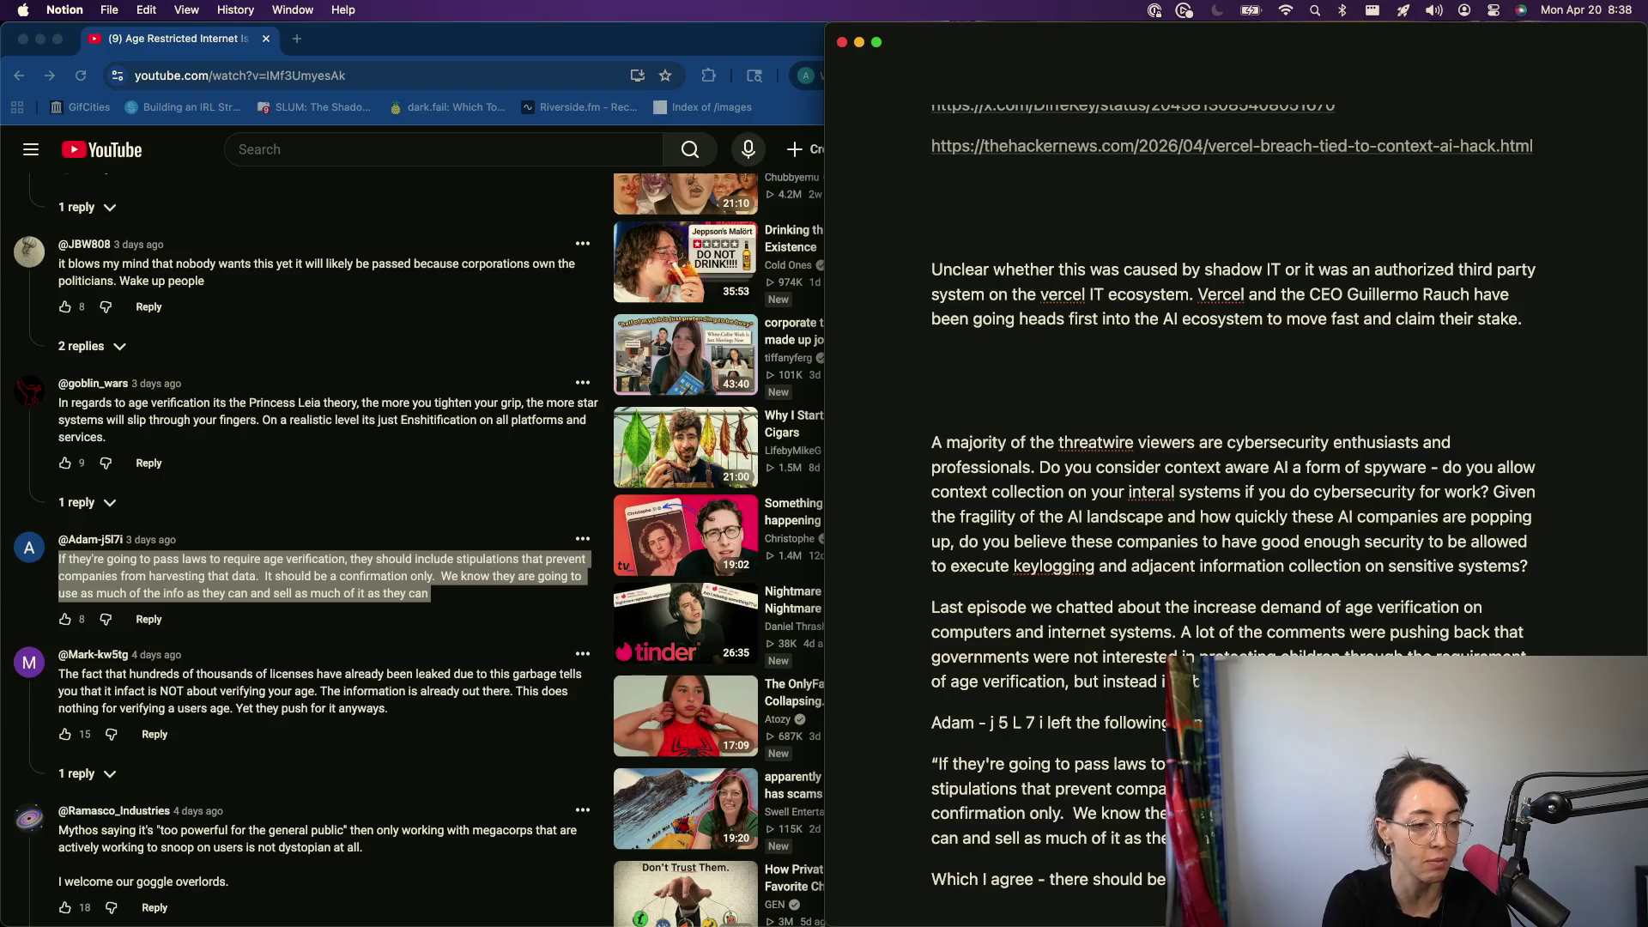
# - Begin the reply paragraph 'Which I agree' about needing safeguards, rewording as it goes
pyautogui.hotkey('alt', 'BackSpace')
pyautogui.hotkey('alt', 'BackSpace')
pyautogui.hotkey('alt', 'BackSpace')
pyautogui.write("if there'")
pyautogui.press('BackSpace')
pyautogui.press('BackSpace')
pyautogui.write('e going')
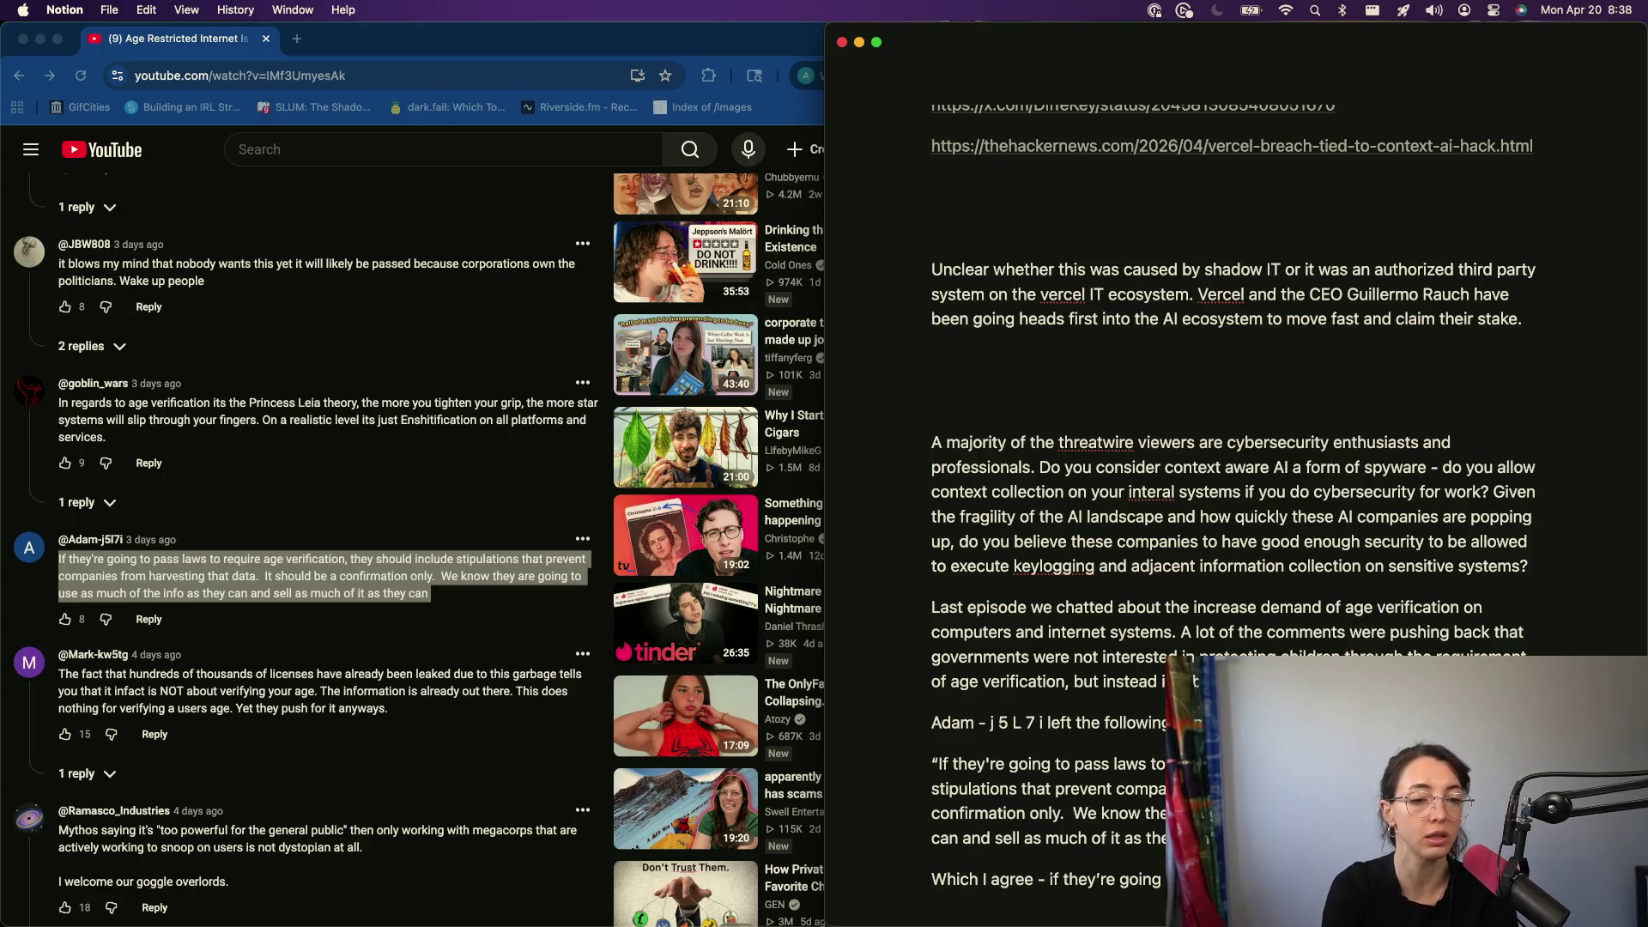
pyautogui.write("guaruntee that they won't sell th")
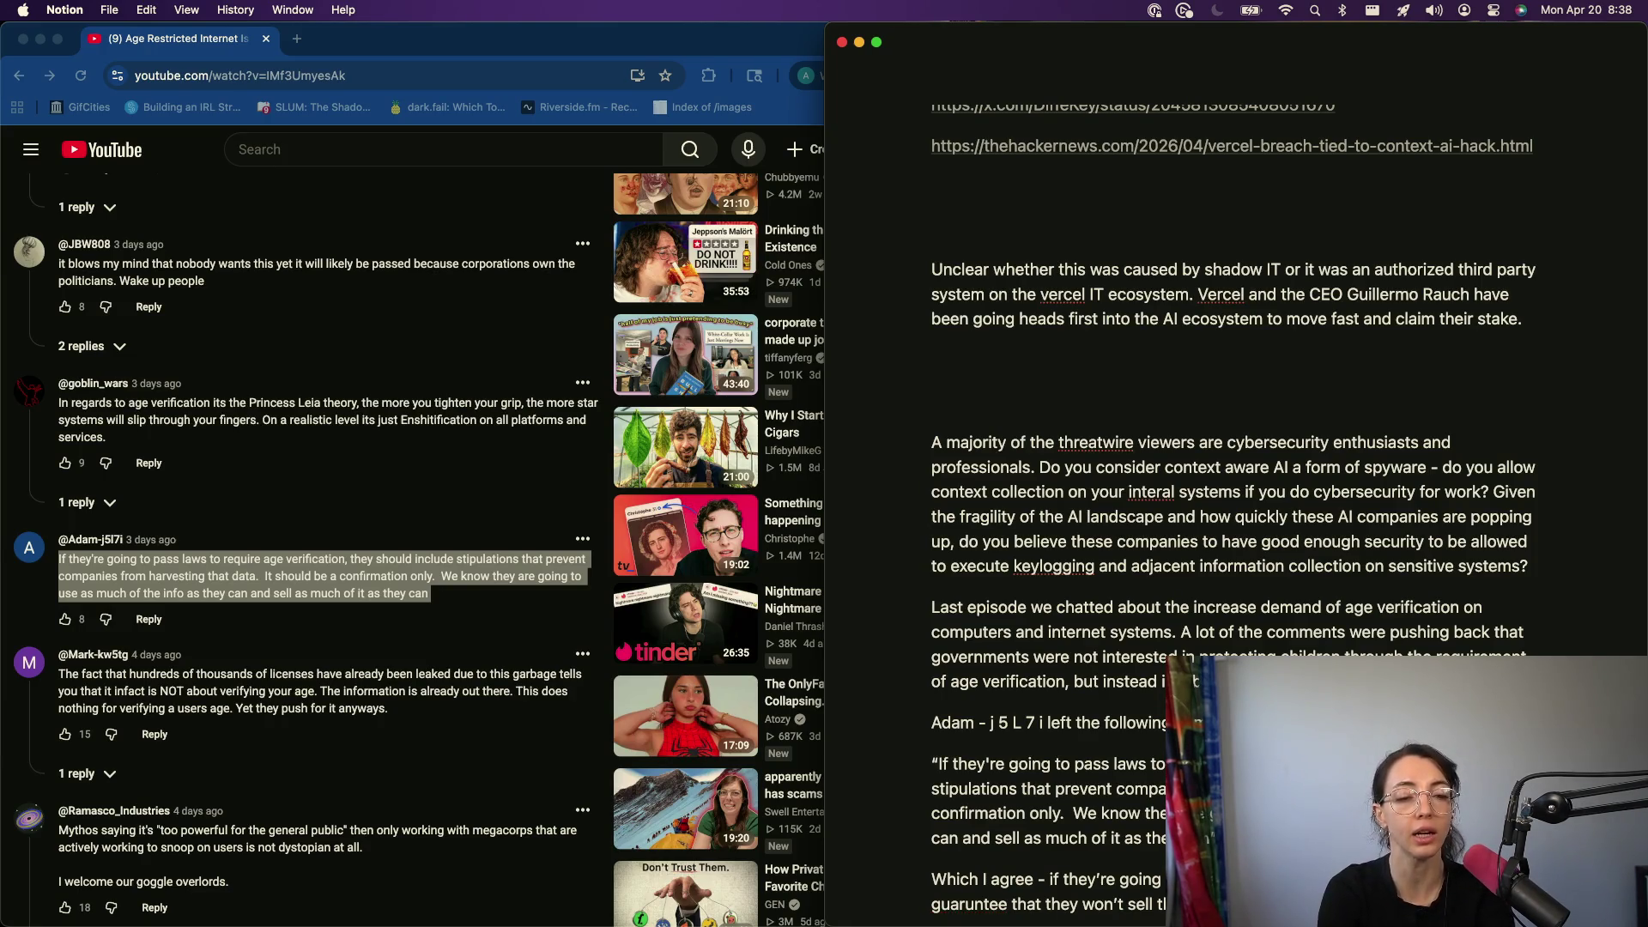
pyautogui.write('for doin')
pyautogui.write('g this work')
pyautogui.hotkey('alt', 'BackSpace')
pyautogui.hotkey('alt', 'BackSpace')
pyautogui.write('my hak5 work, I have a')
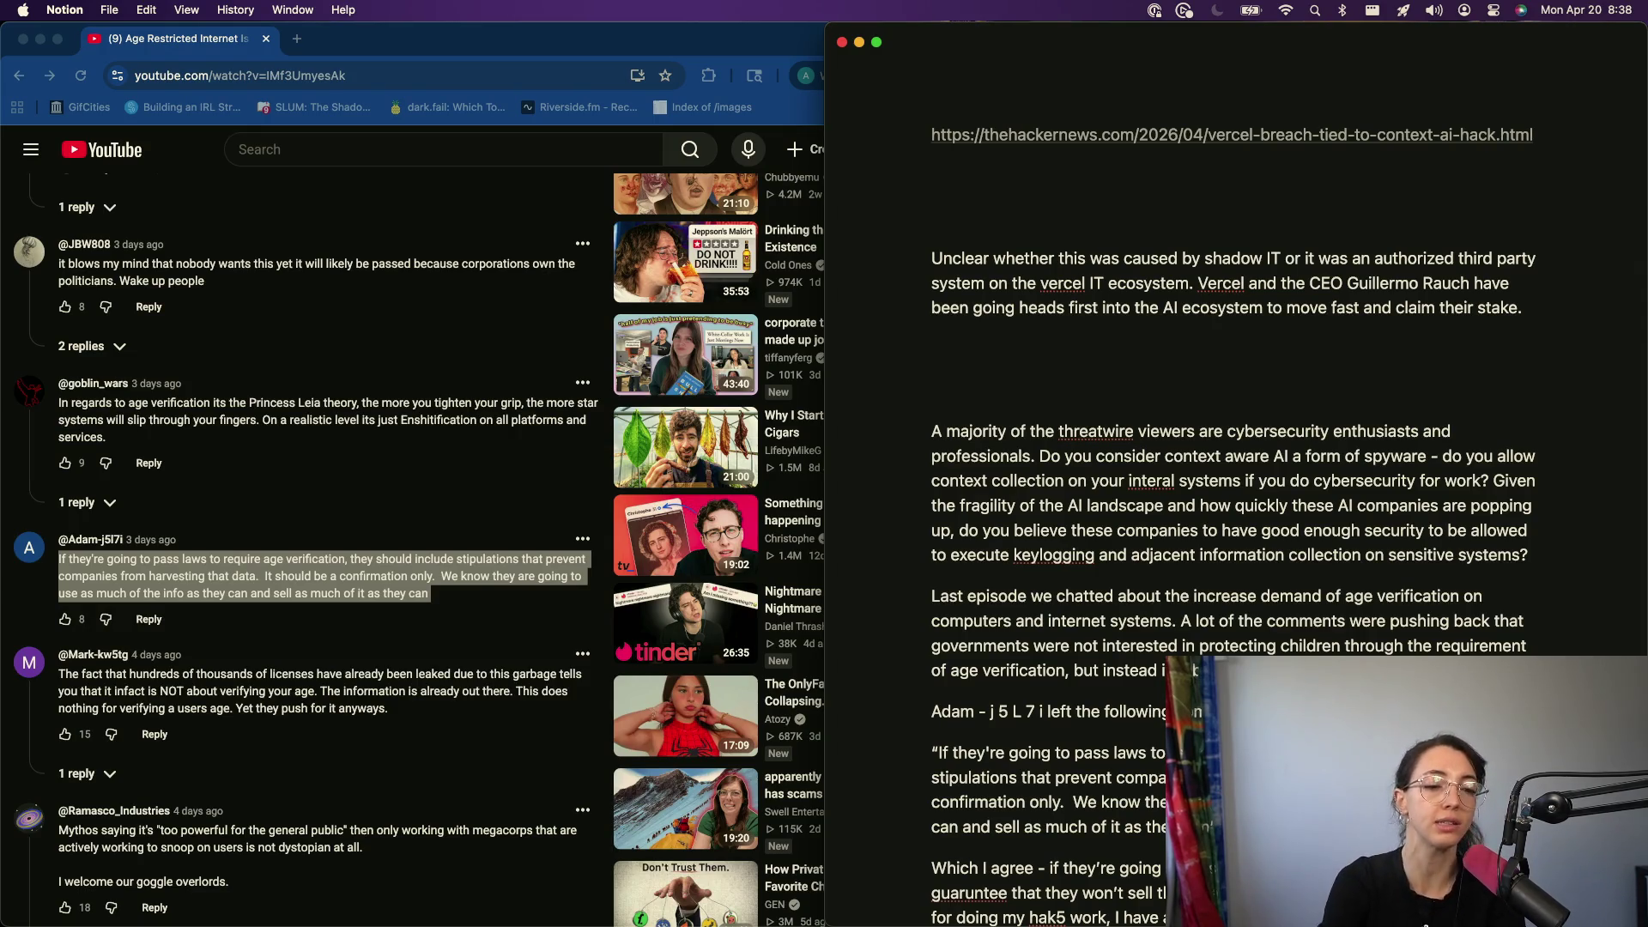
pyautogui.write('myl')
# - Finish the reply with the LLC anecdote about solicitation emails, correcting the misspelled 'buisness'
pyautogui.press('BackSpace')
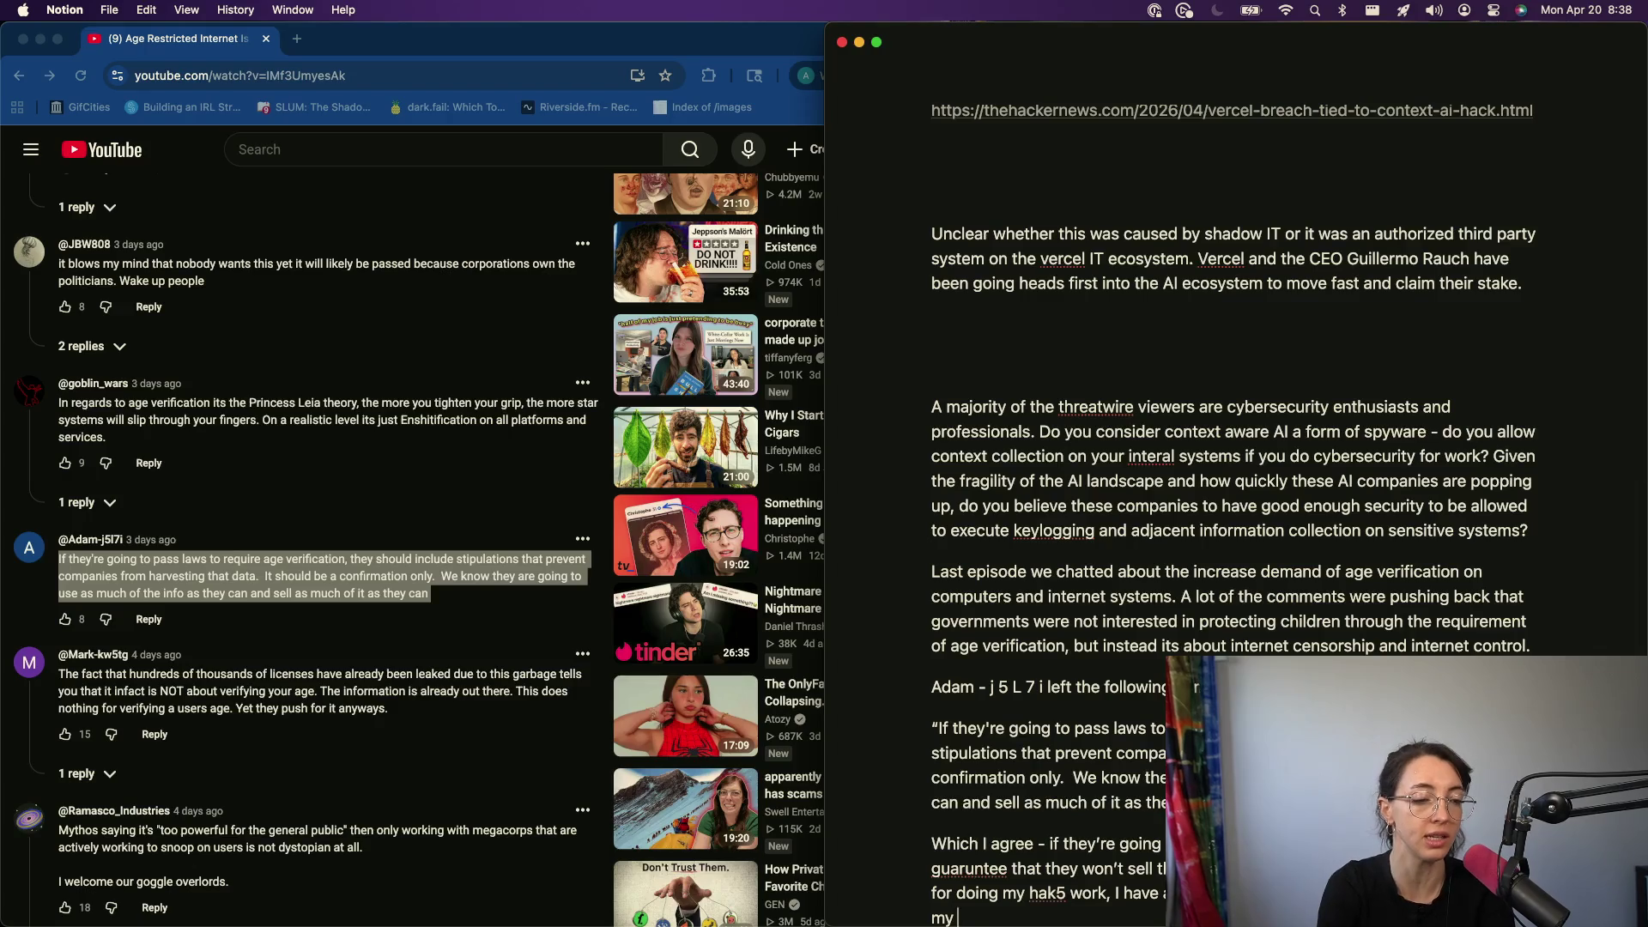
pyautogui.write('LLC with my info, I started re')
pyautogui.hotkey('alt', 'BackSpace')
pyautogui.hotkey('alt', 'BackSpace')
pyautogui.hotkey('alt', 'BackSpace')
pyautogui.hotkey('alt', 'BackSpace')
pyautogui.hotkey('alt', 'BackSpace')
pyautogui.hotkey('alt', 'BackSpace')
pyautogui.hotkey('alt', 'BackSpace')
pyautogui.hotkey('alt', 'BackSpace')
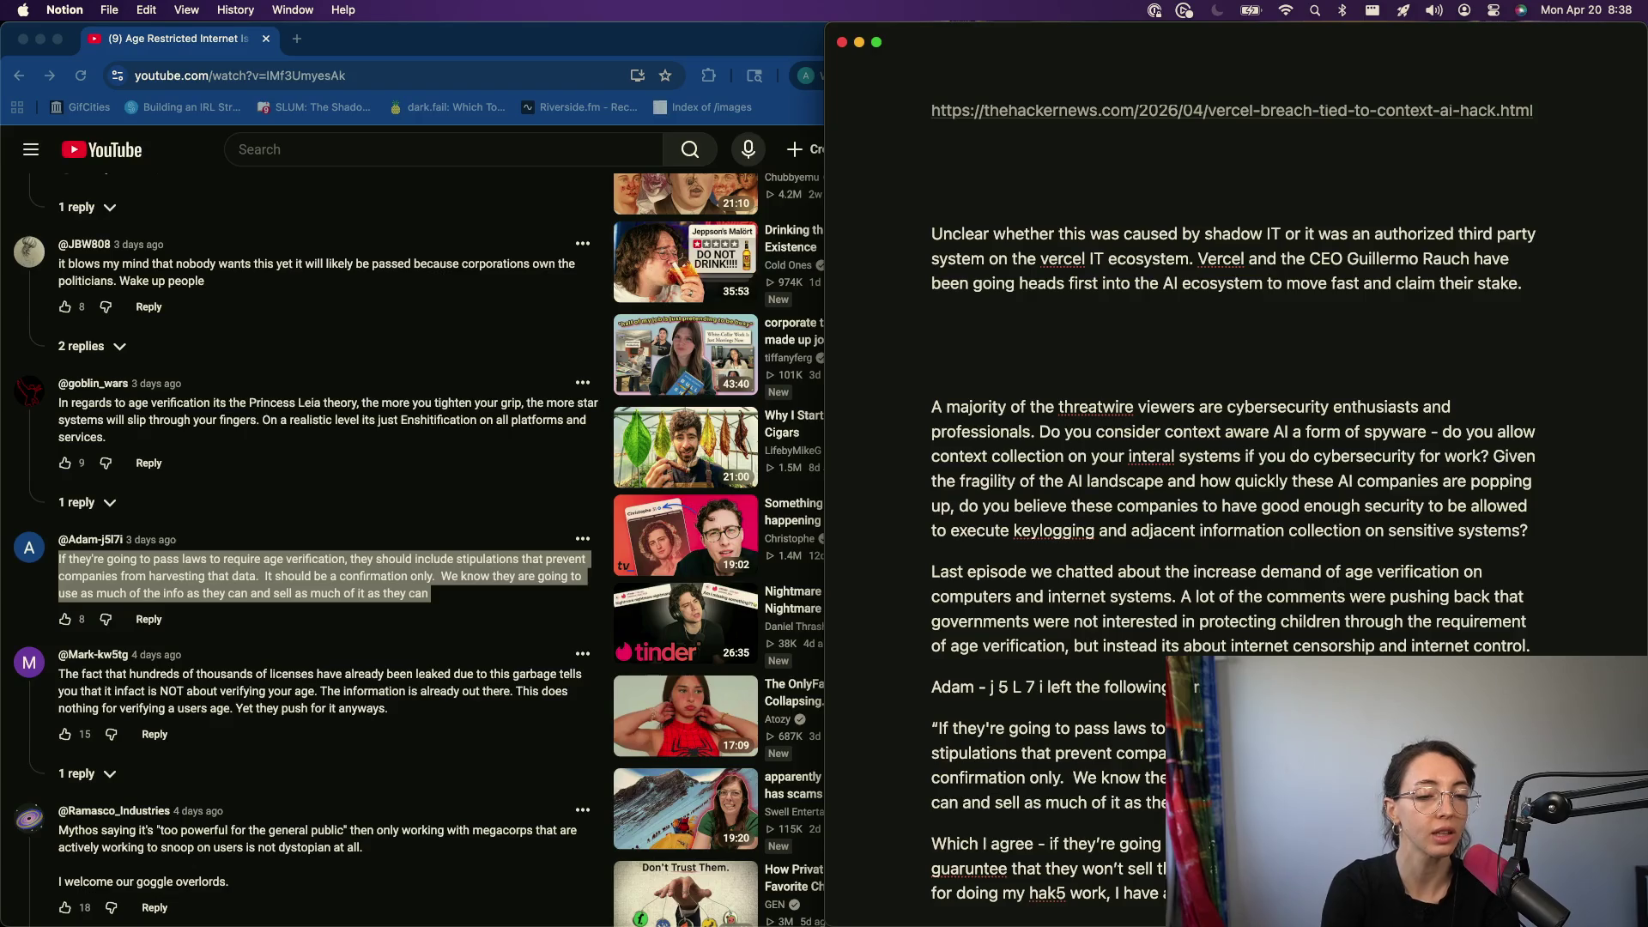
pyautogui.scroll(-3, 1237, 516)
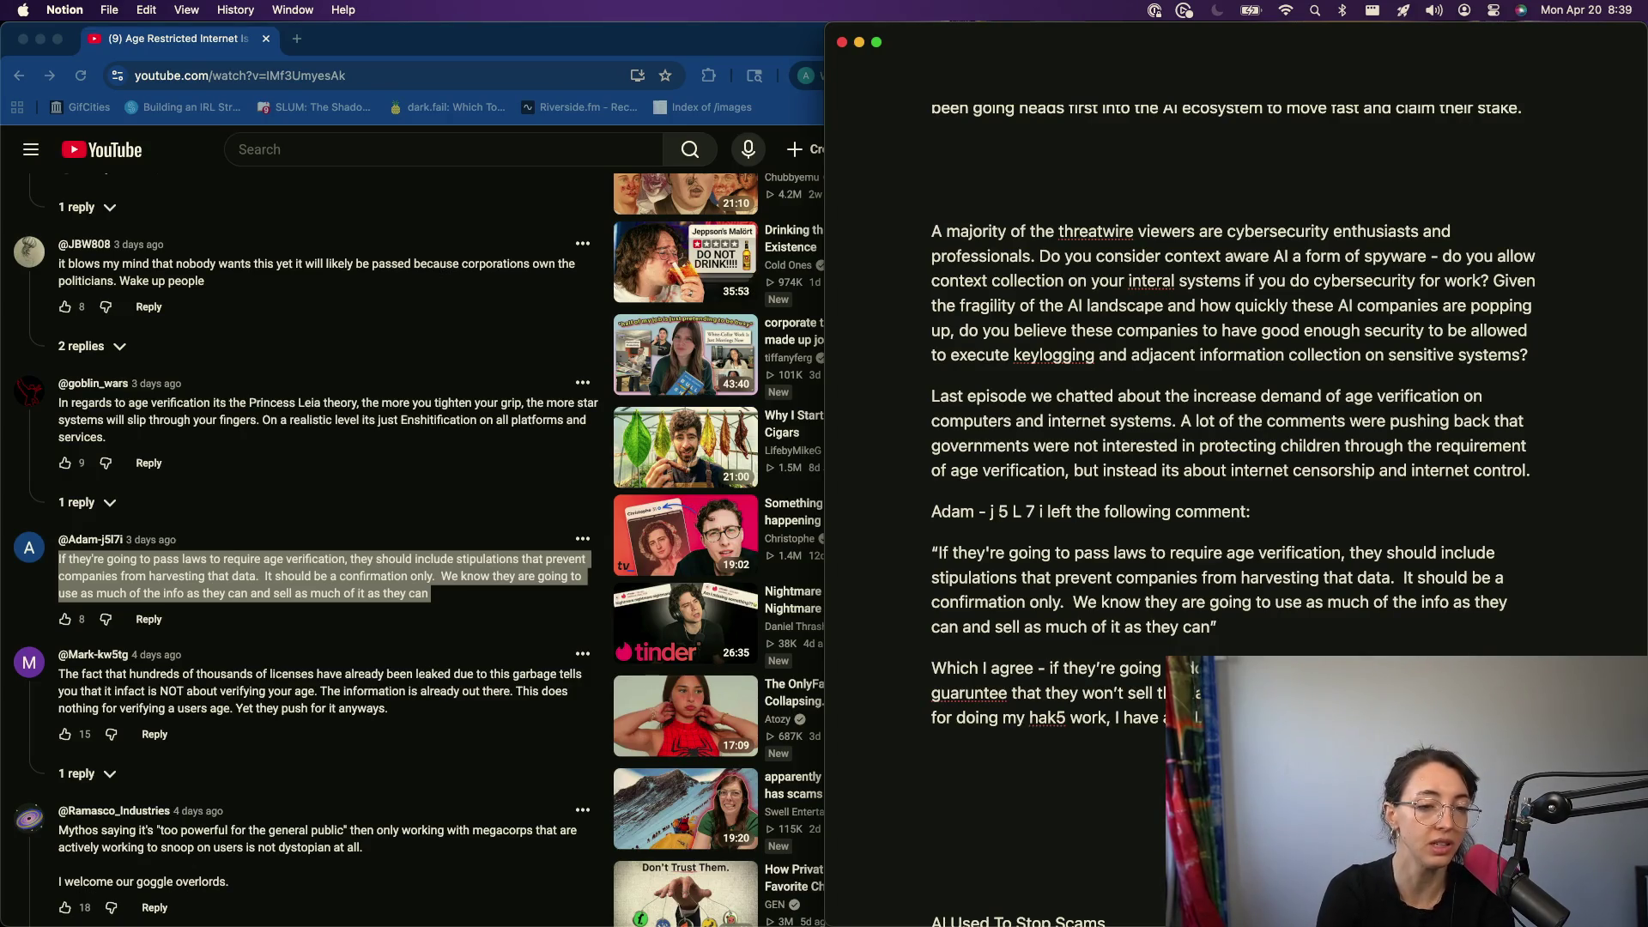
pyautogui.write('buisness ema')
pyautogui.press('BackSpace')
pyautogui.press('BackSpace')
pyautogui.write('mails from companie')
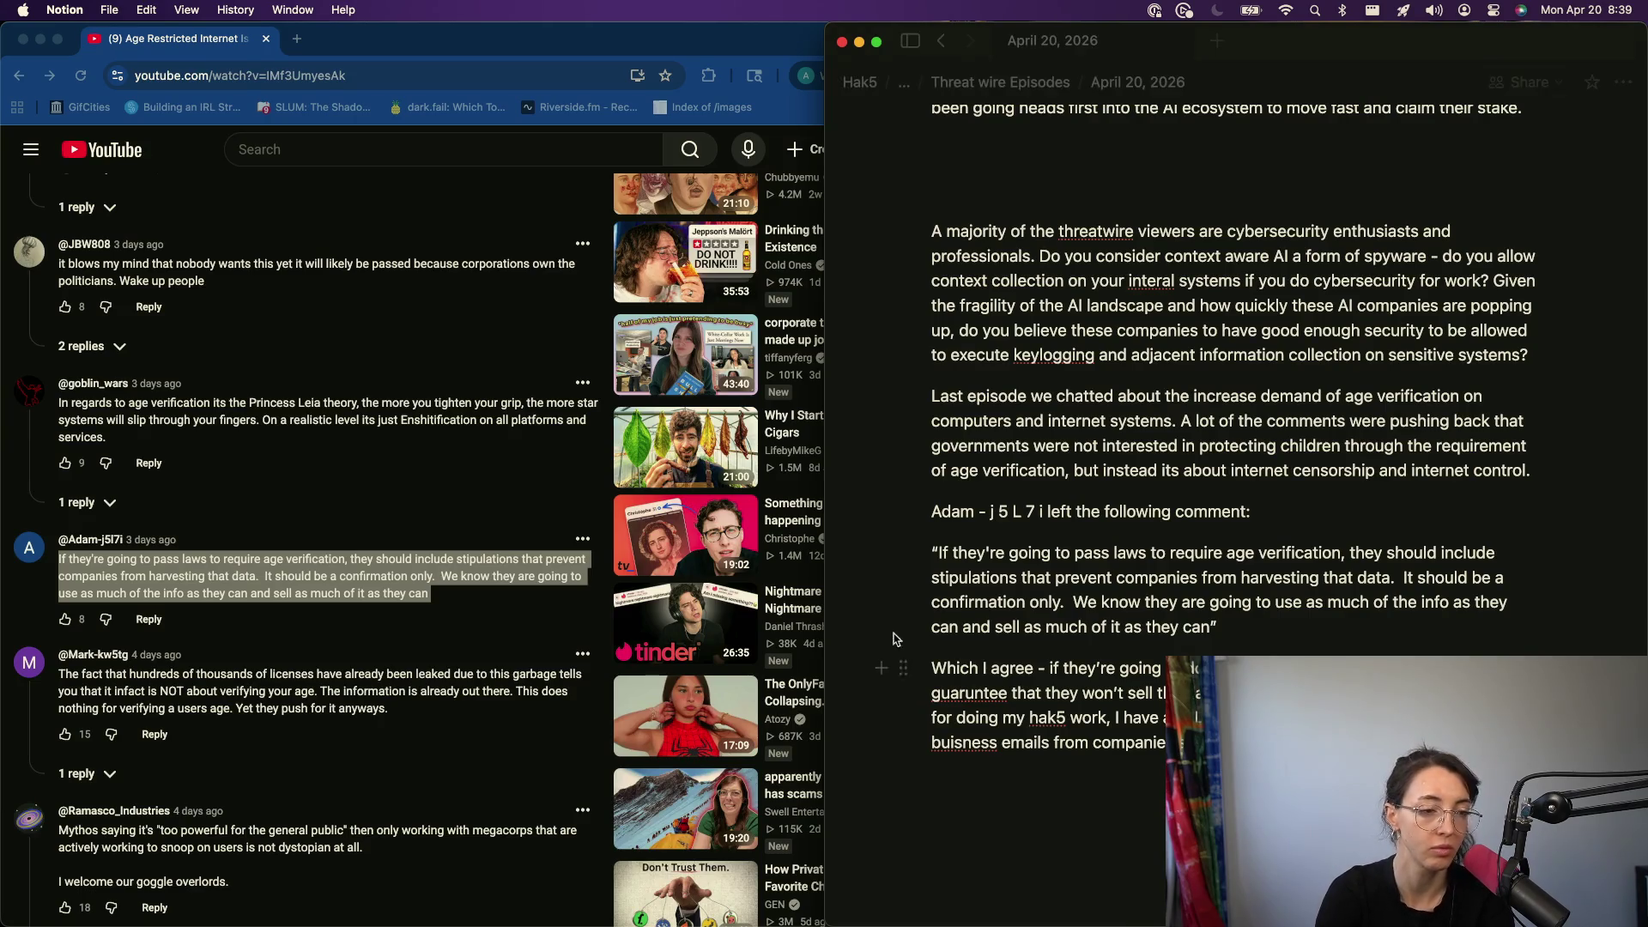
pyautogui.doubleClick(972, 744)
pyautogui.press('BackSpace')
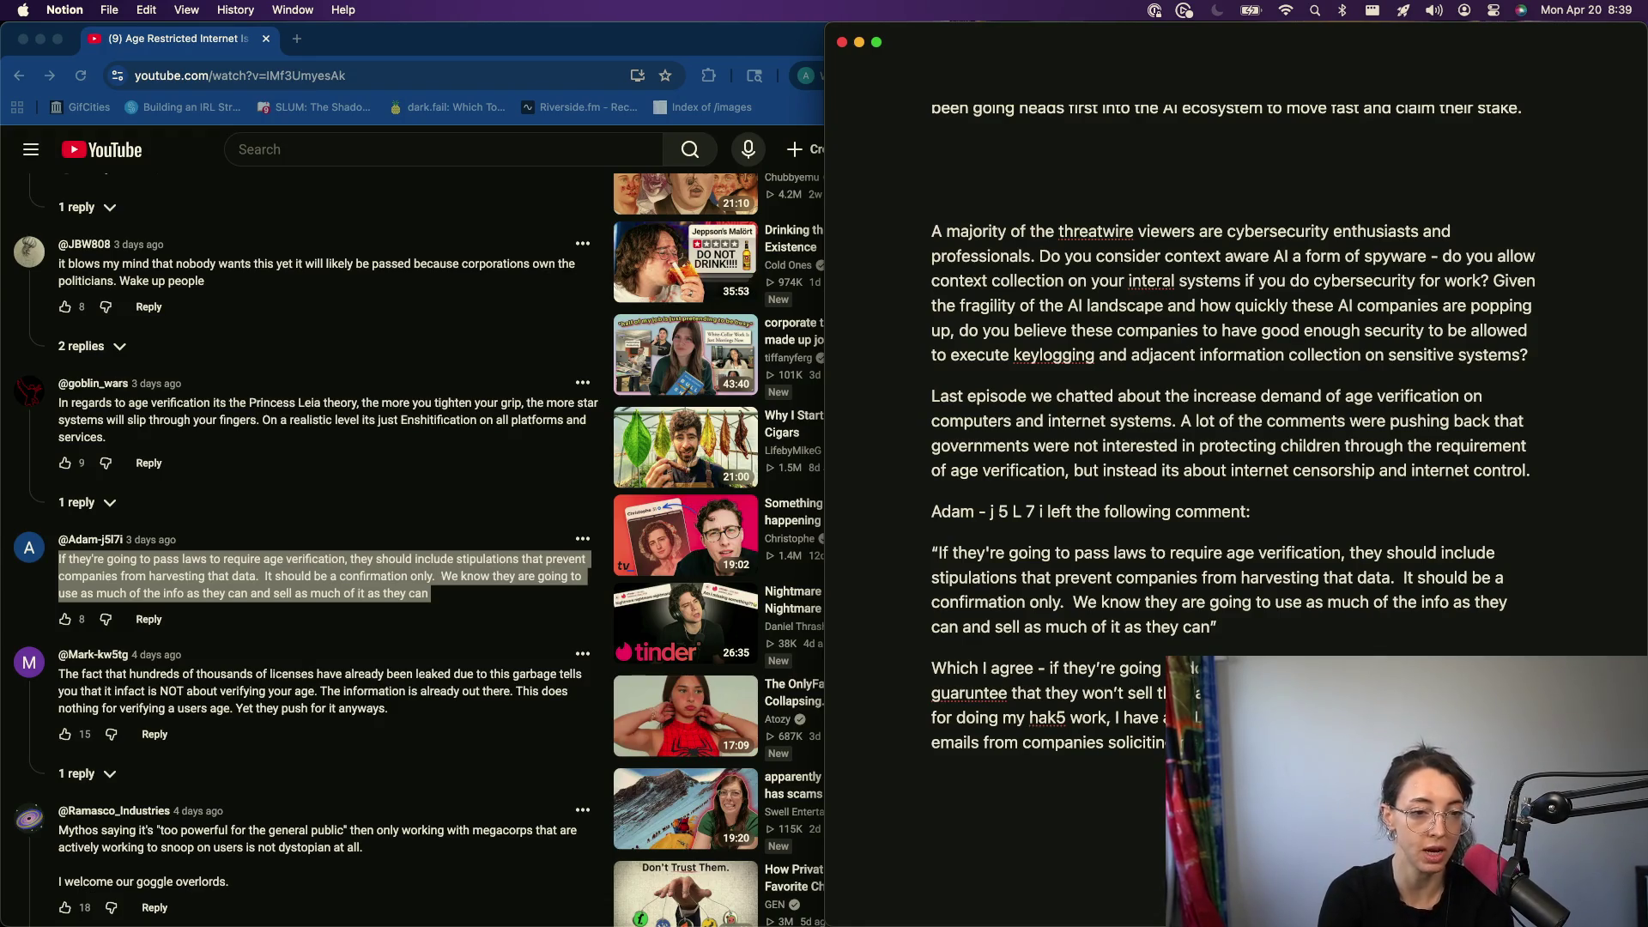
pyautogui.write('filing ')
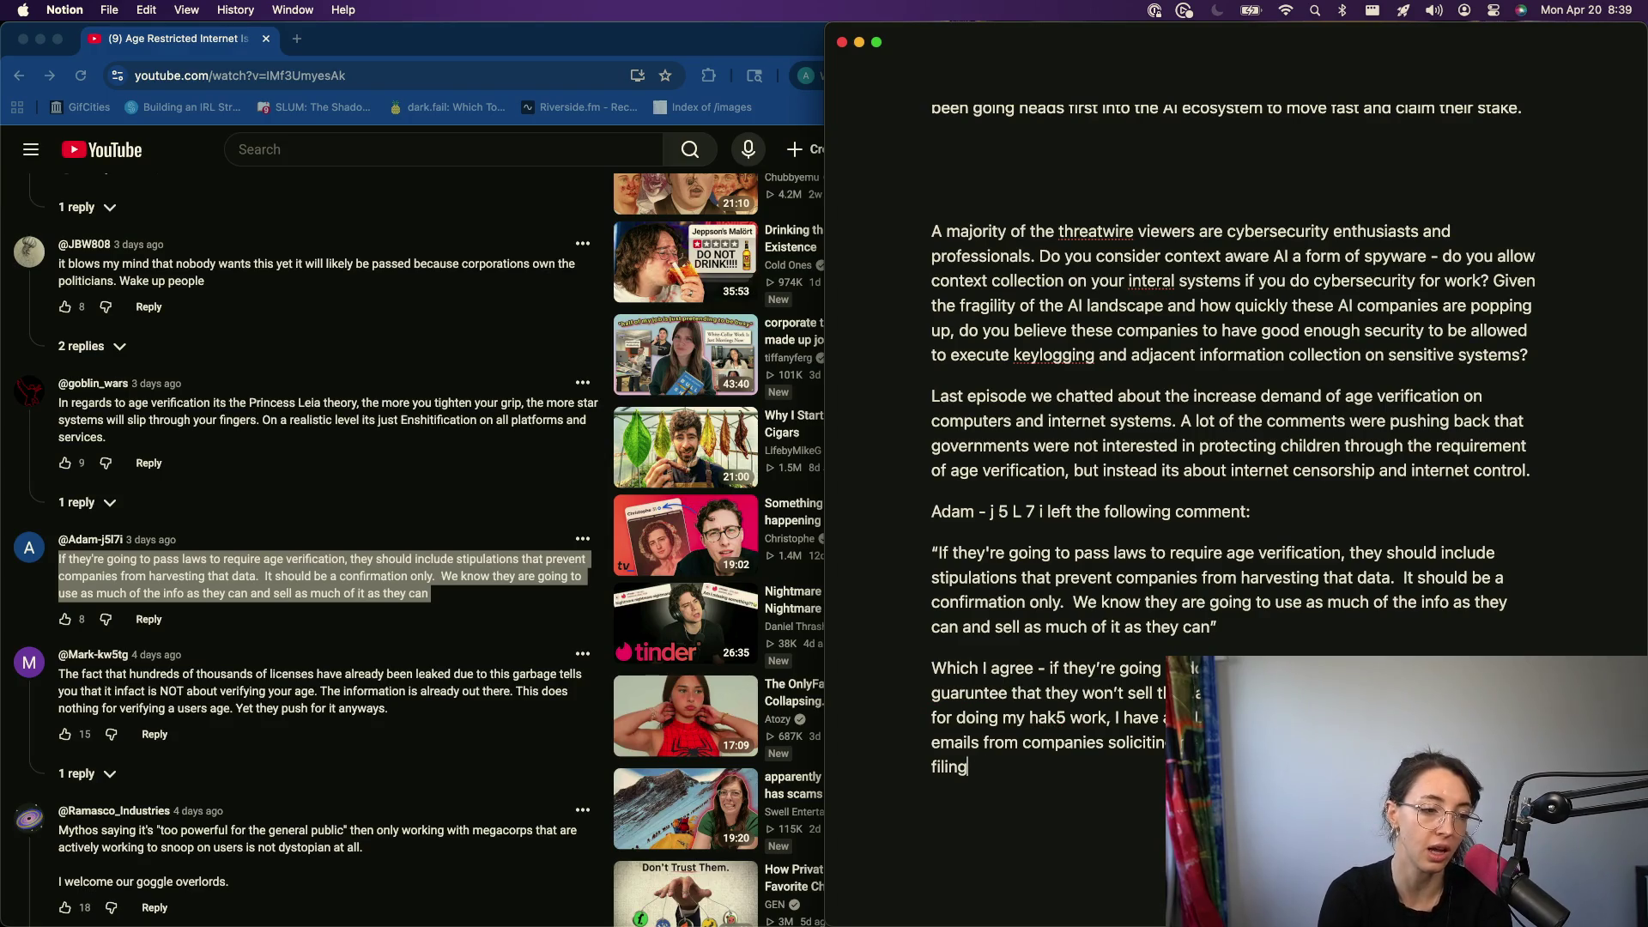
pyautogui.write('requiire')
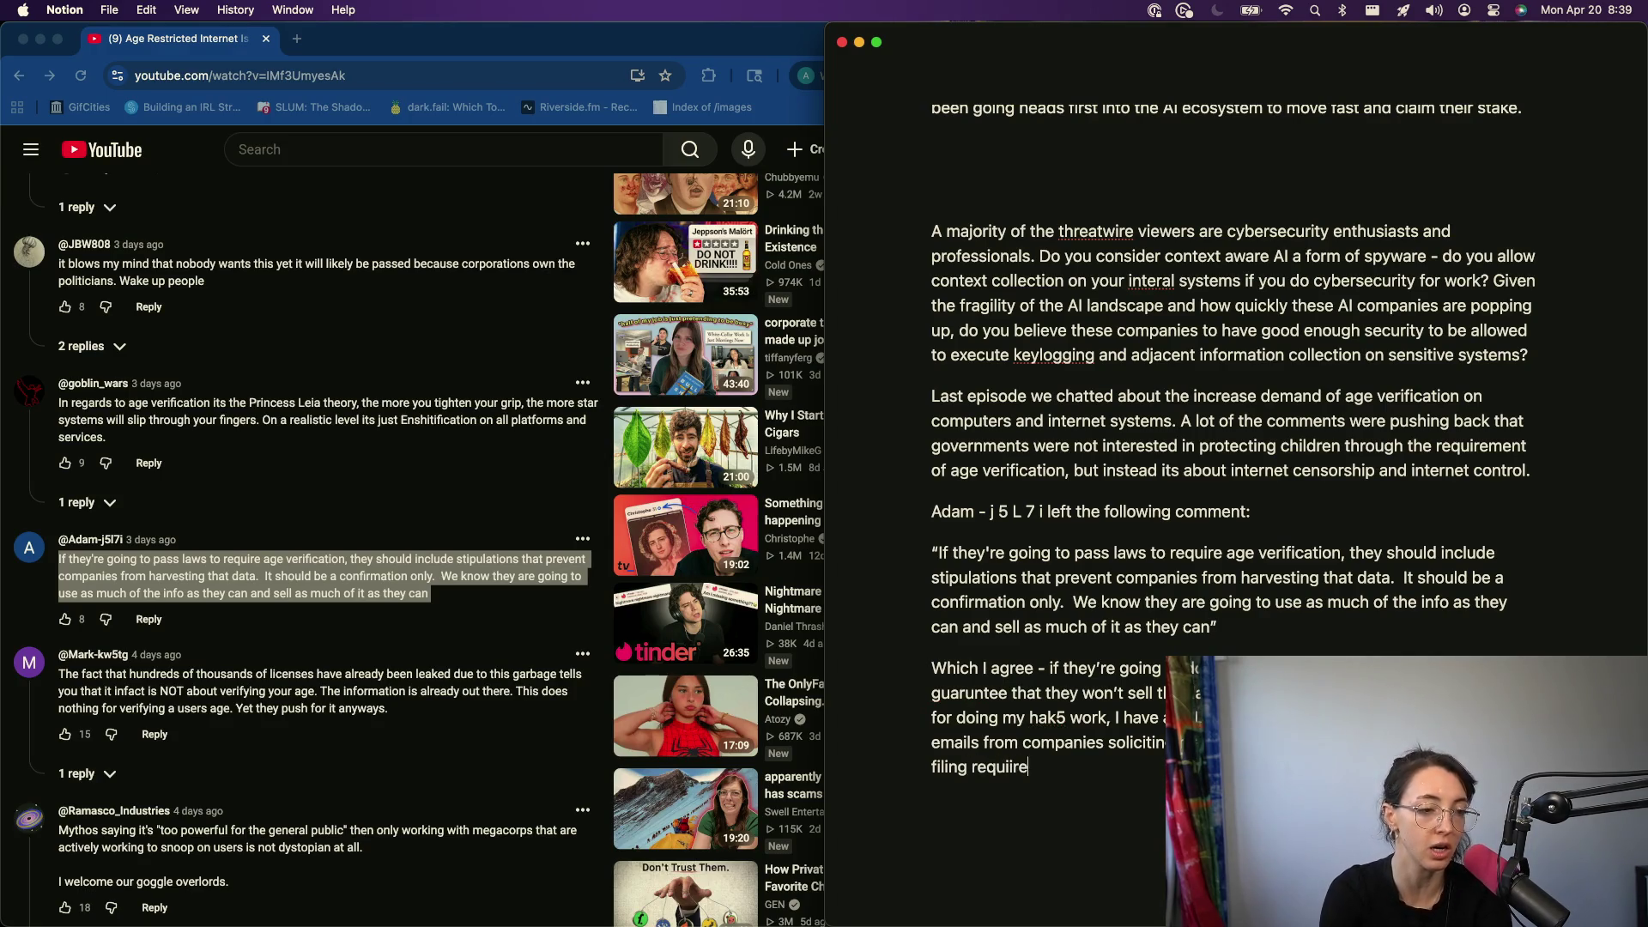
pyautogui.press('BackSpace')
pyautogui.press('BackSpace')
pyautogui.press('BackSpace')
pyautogui.write('red paperwork, and m')
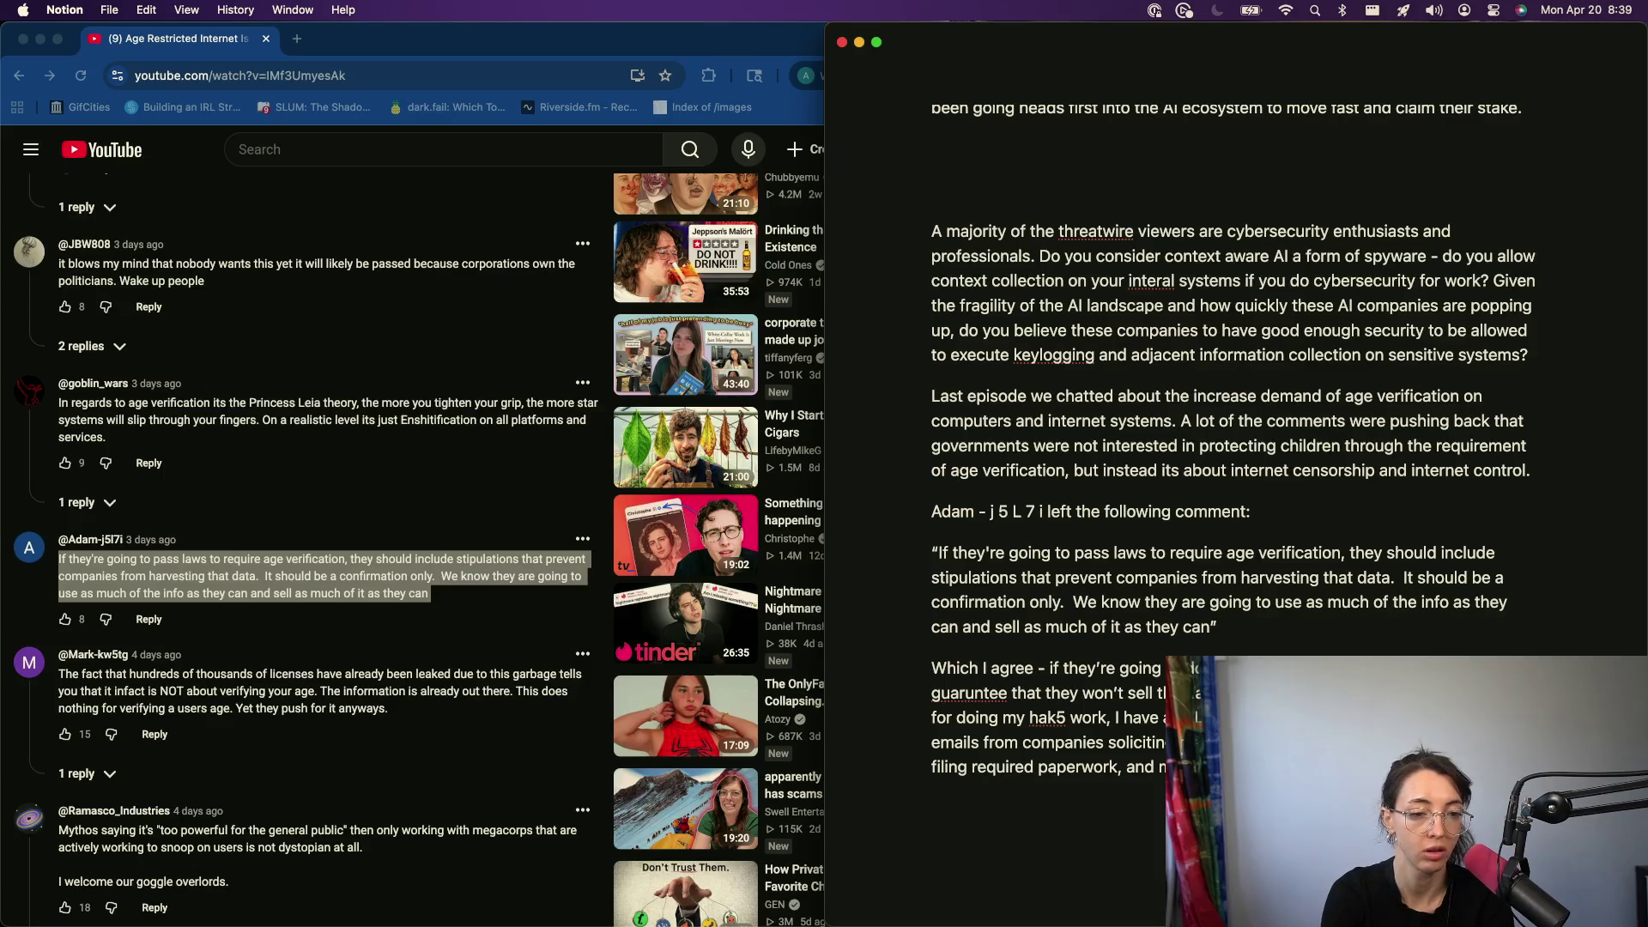
pyautogui.write('been happening.')
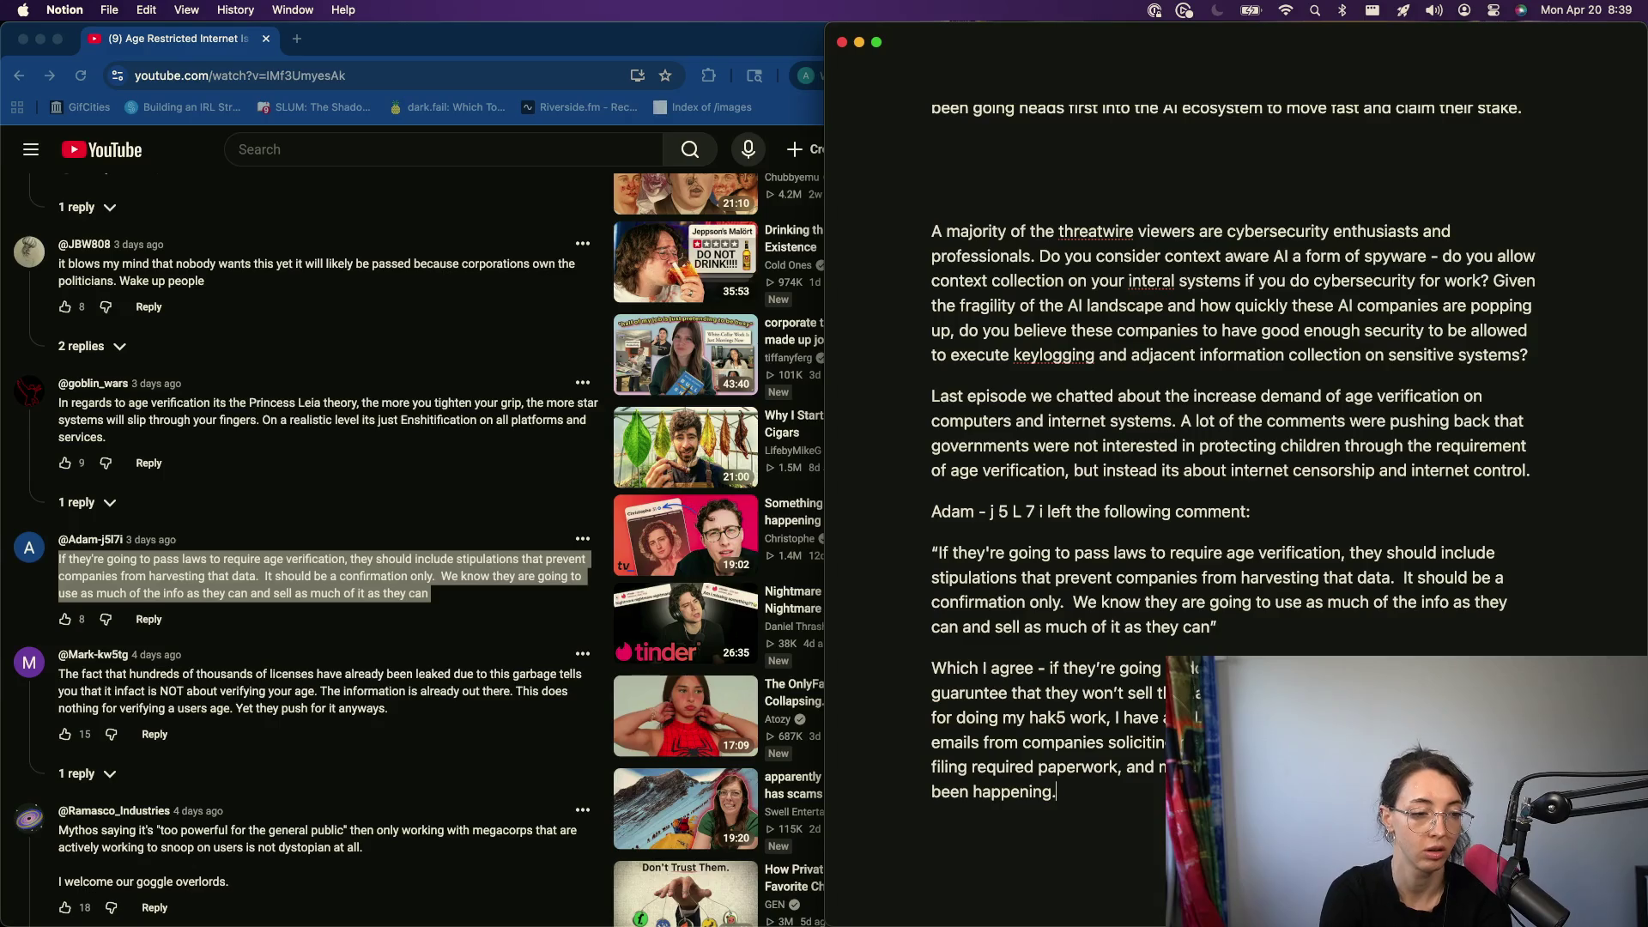
pyautogui.write('Th')
pyautogui.press('BackSpace')
pyautogui.press('BackSpace')
pyautogui.press('Return')
pyautogui.press('Return')
pyautogui.press('Return')
pyautogui.press('Return')
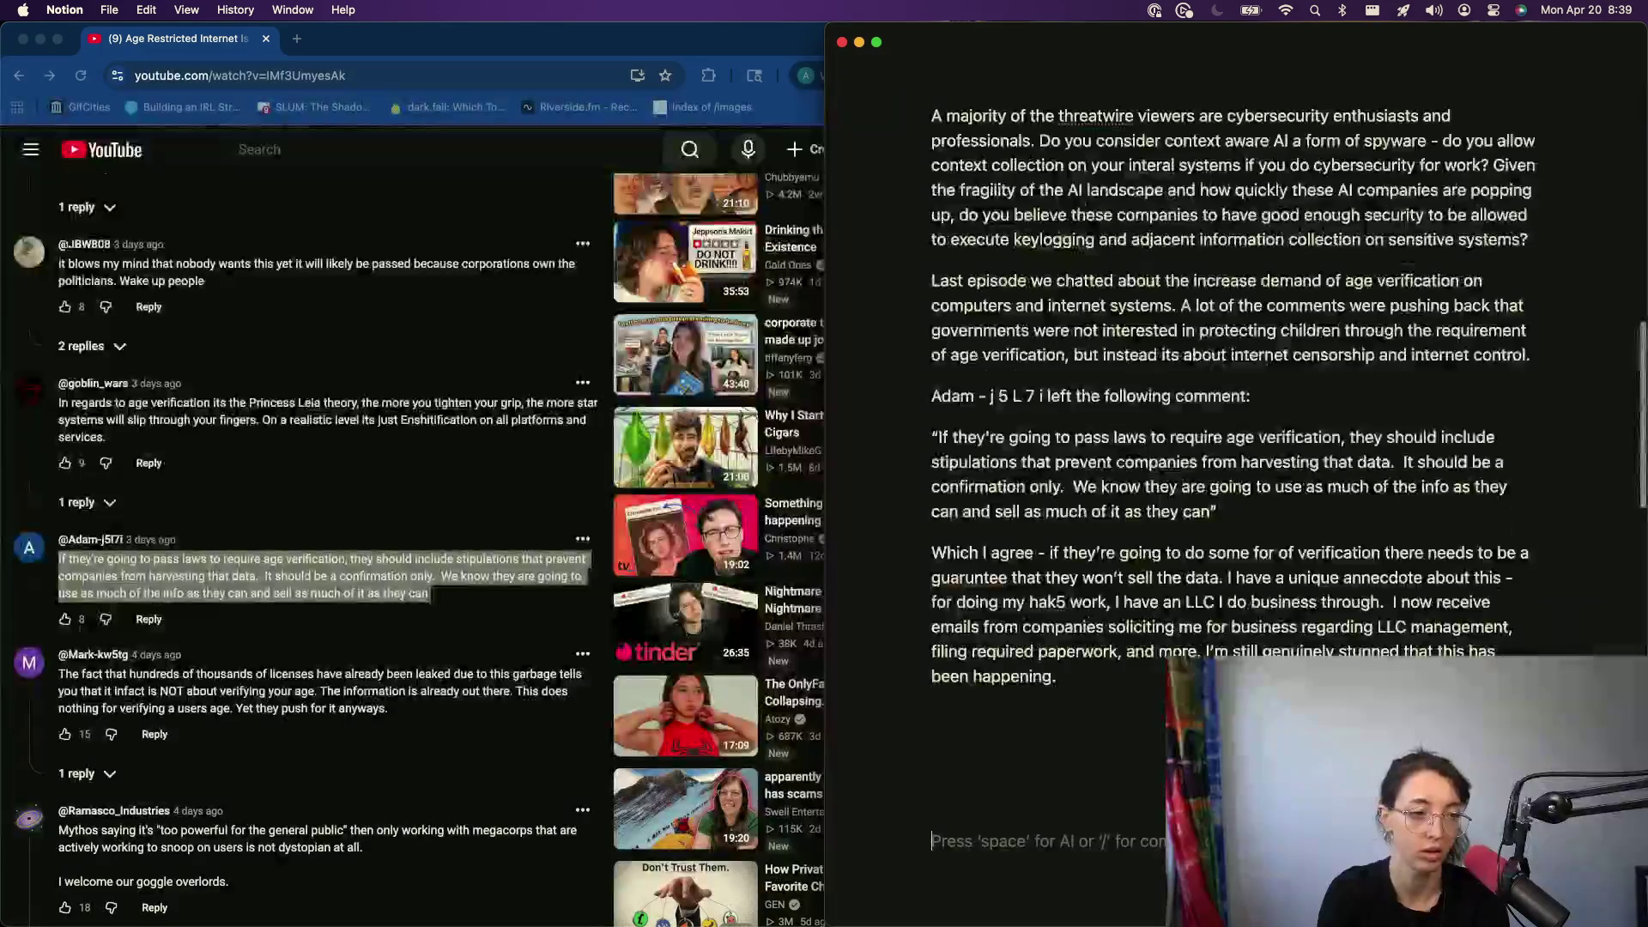
# - Correct 'guaruntee' to 'guarantee' in the reply and remove the empty block beneath it
pyautogui.click(1072, 684)
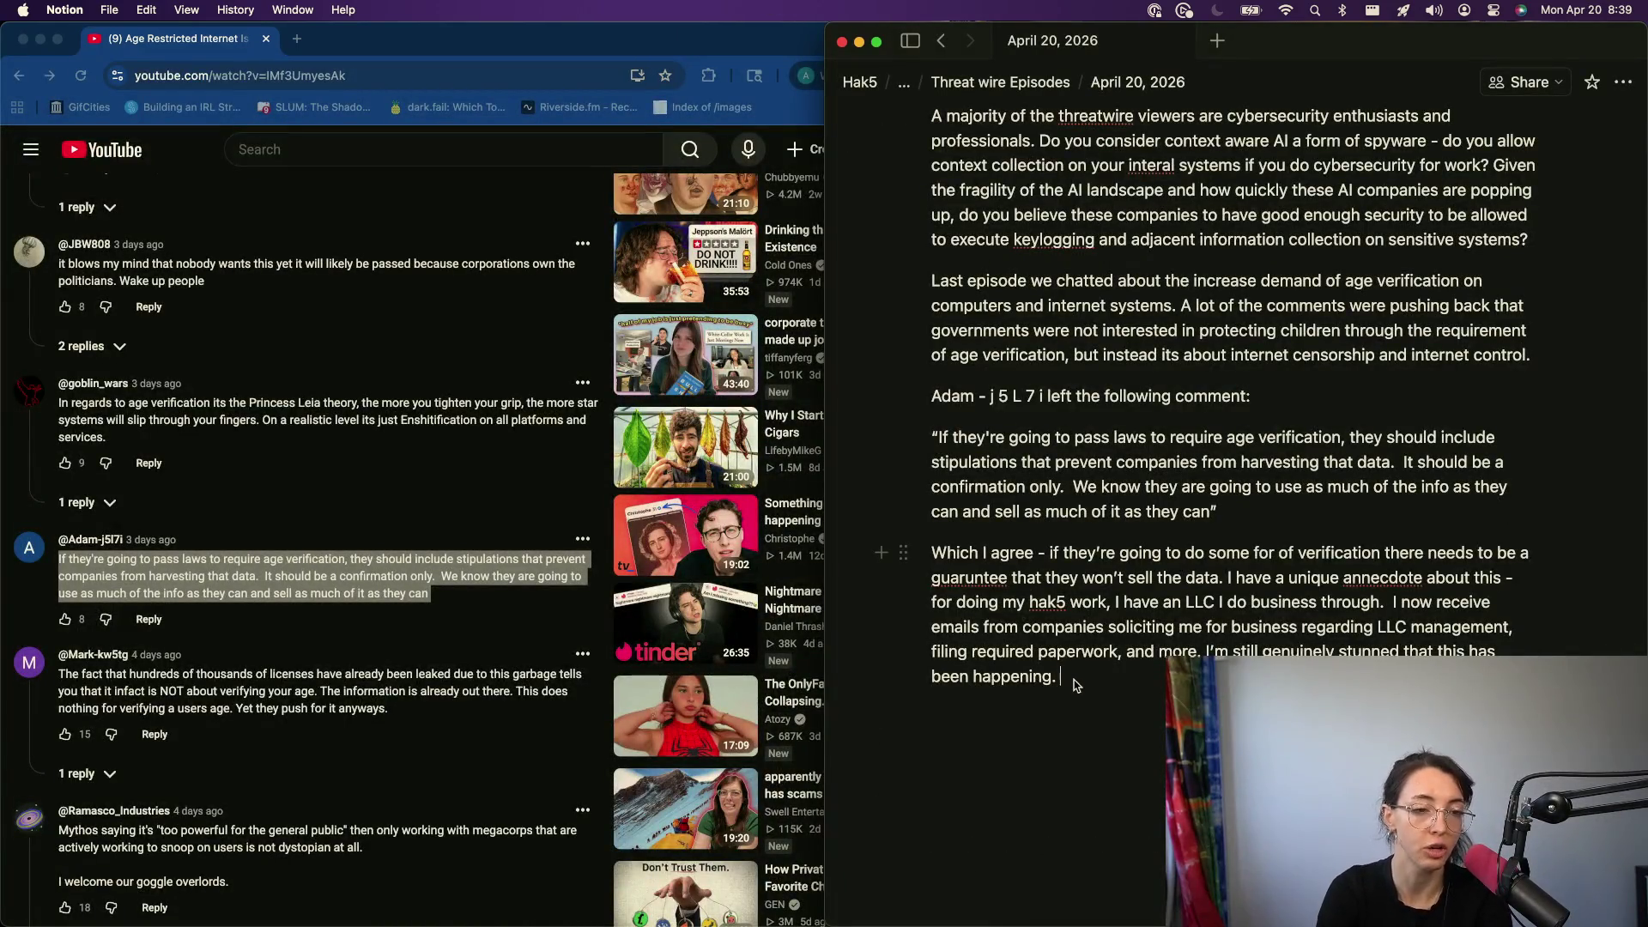
pyautogui.moveTo(1065, 757)
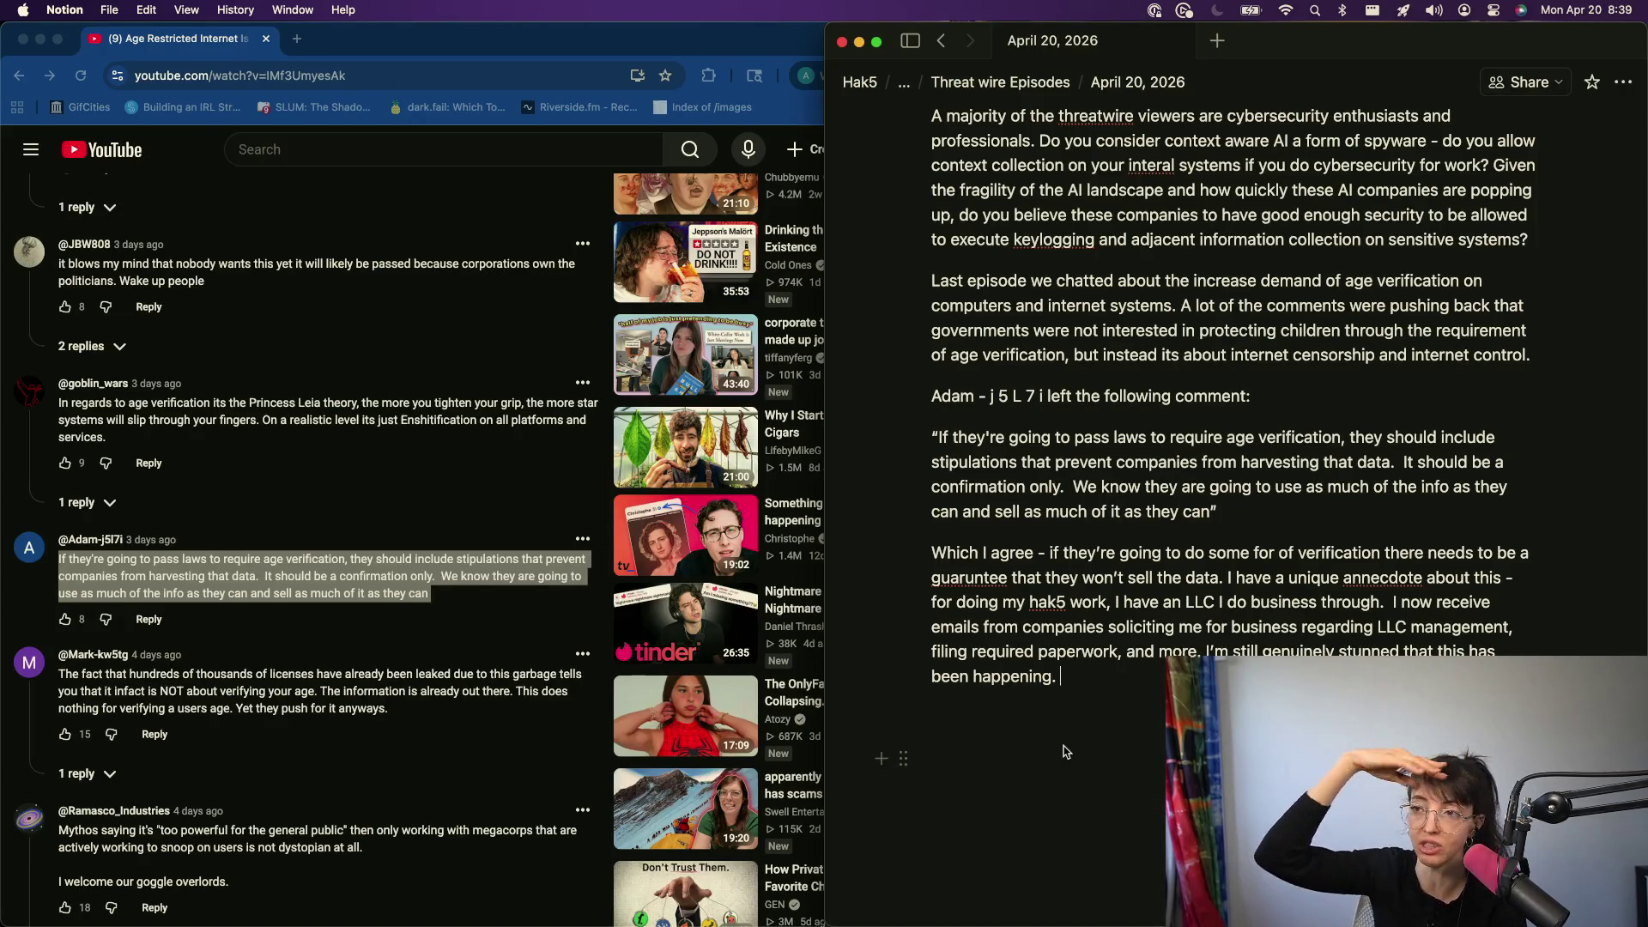
pyautogui.moveTo(977, 595)
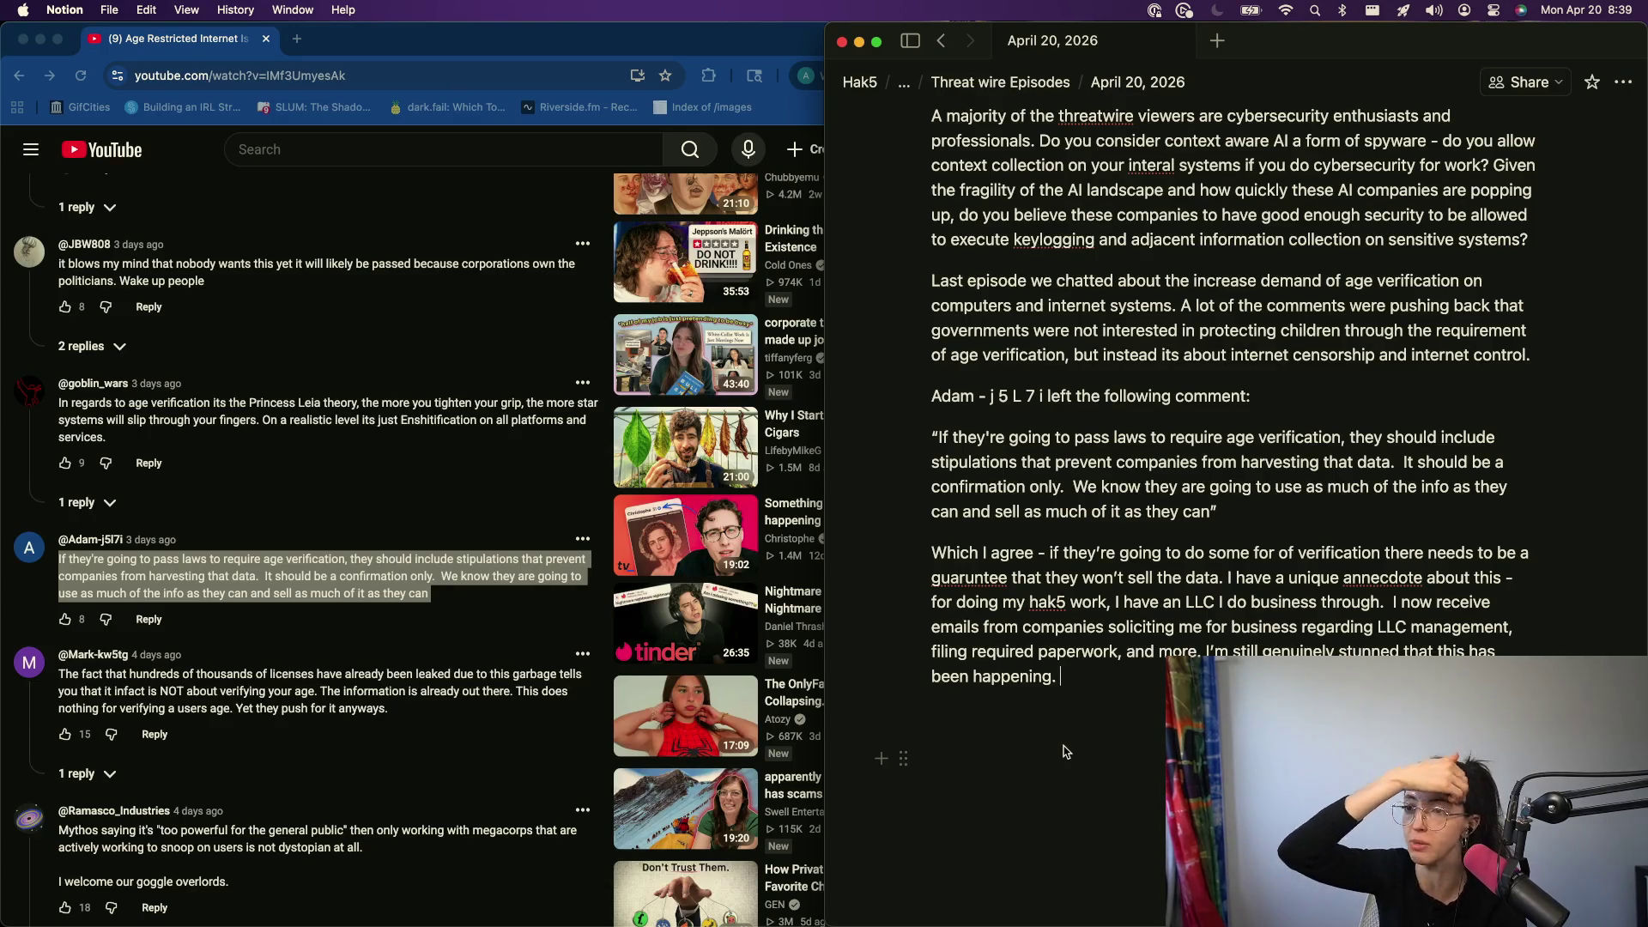
pyautogui.rightClick(976, 577)
pyautogui.click(1055, 623)
pyautogui.press('BackSpace')
pyautogui.write('Why?')
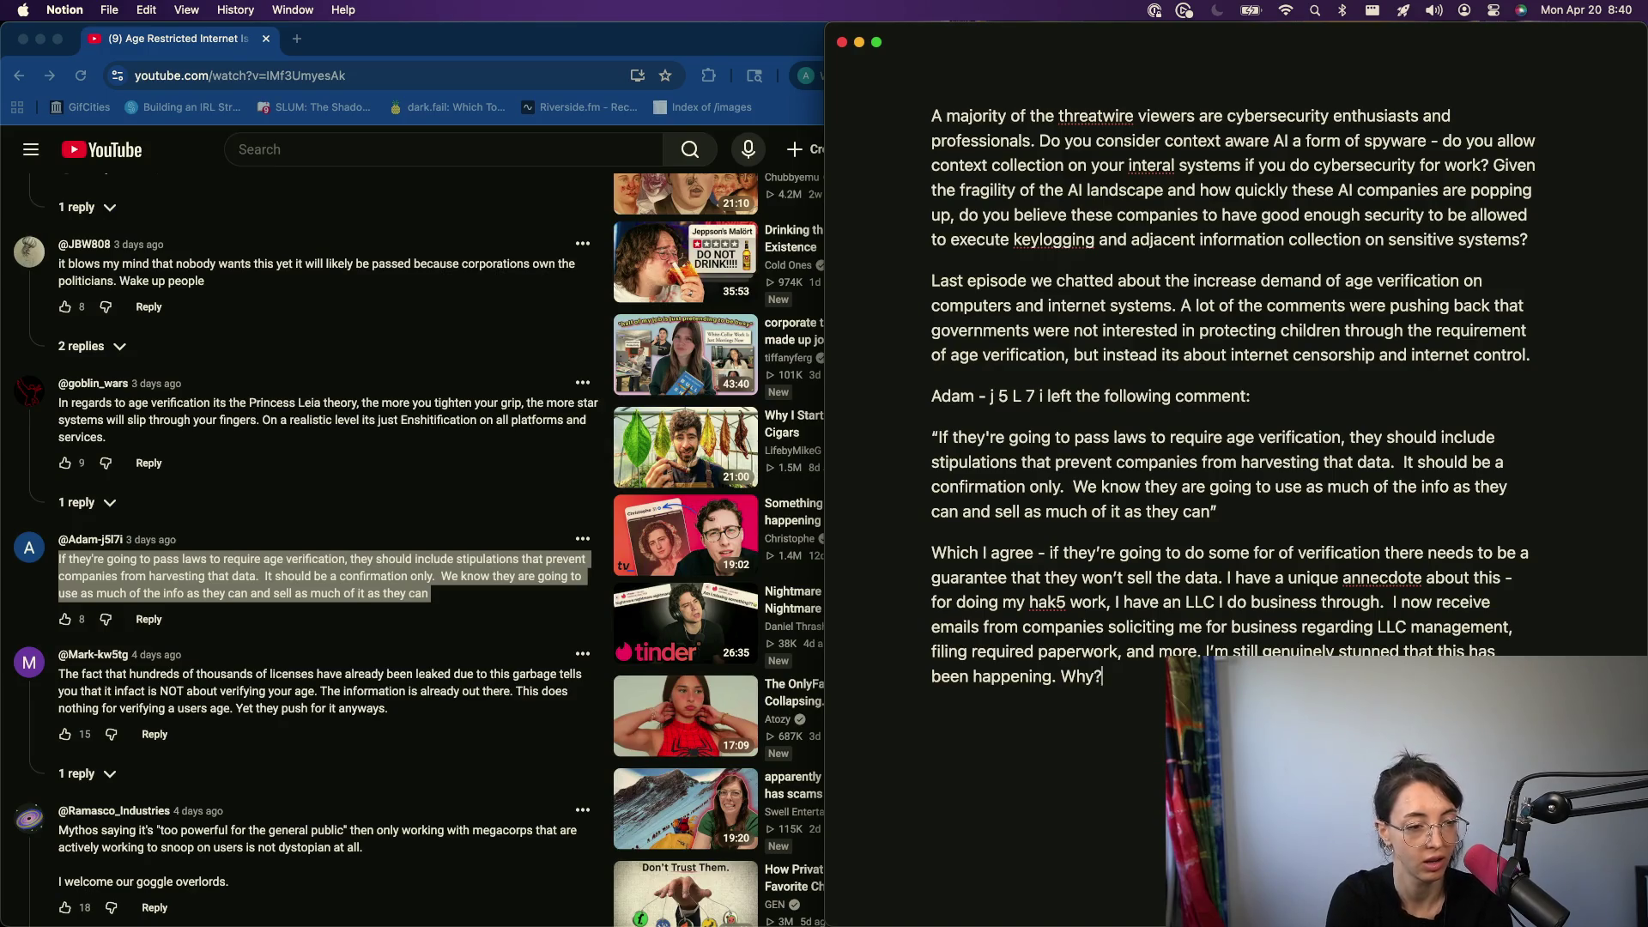
# - Add the follow-up sentence beginning 'I think it's', then return to the YouTube comments
pyautogui.press('BackSpace')
pyautogui.press('BackSpace')
pyautogui.press('BackSpace')
pyautogui.press('BackSpace')
pyautogui.write("I think it's weir")
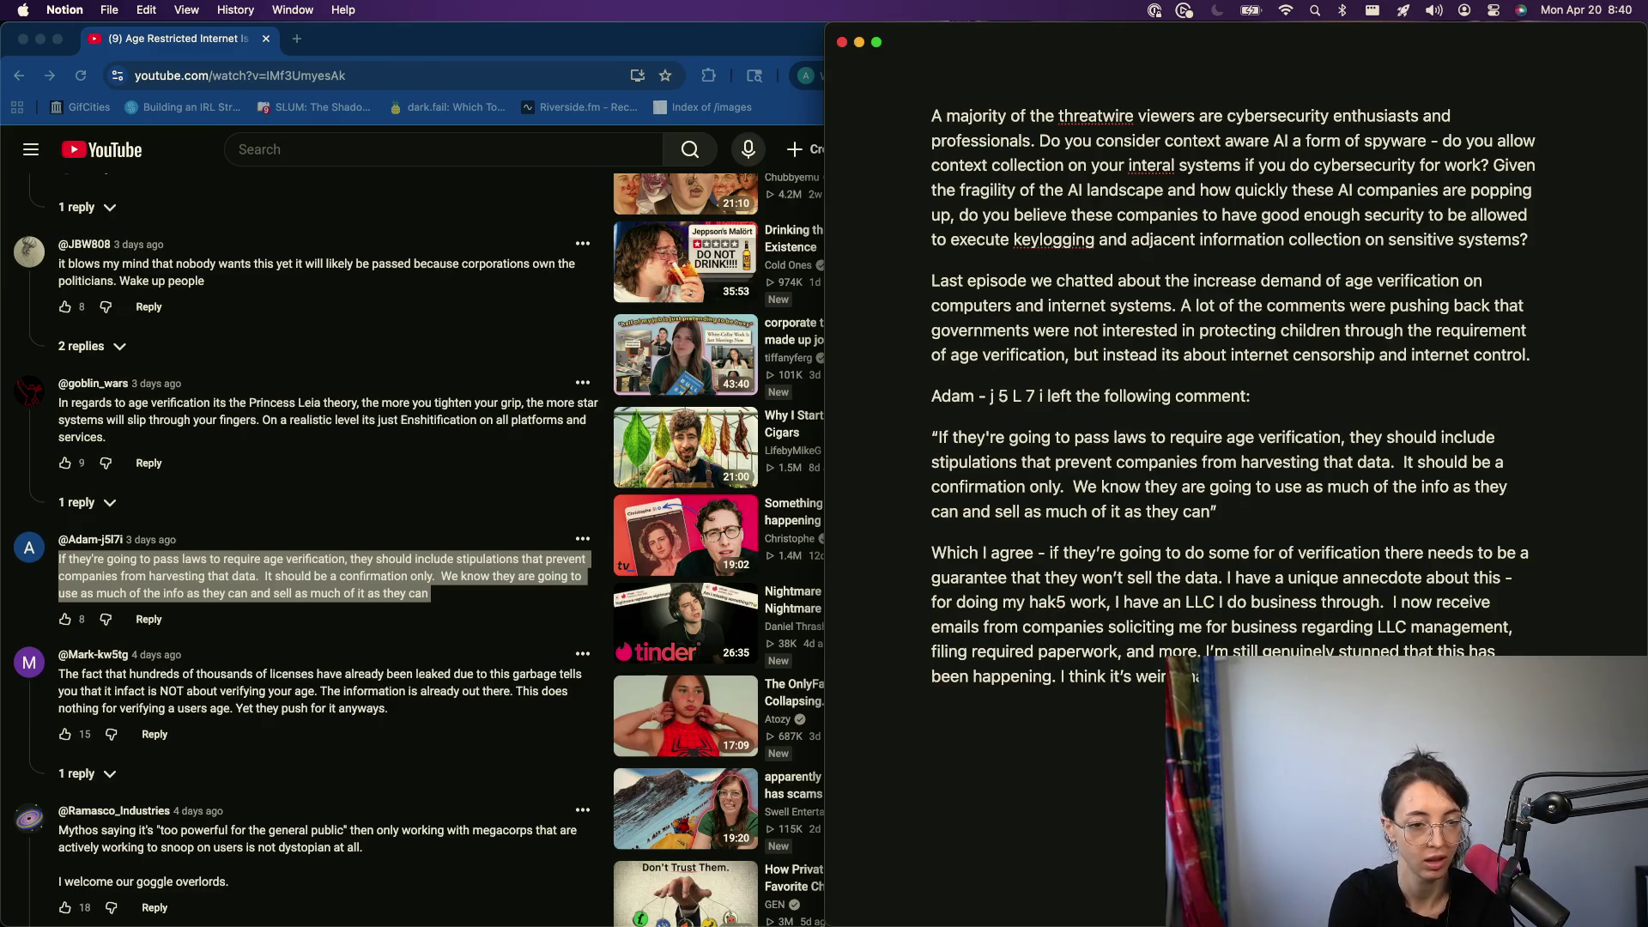
pyautogui.press('Return')
pyautogui.press('Return')
pyautogui.press('BackSpace')
pyautogui.press('Return')
pyautogui.click(323, 509)
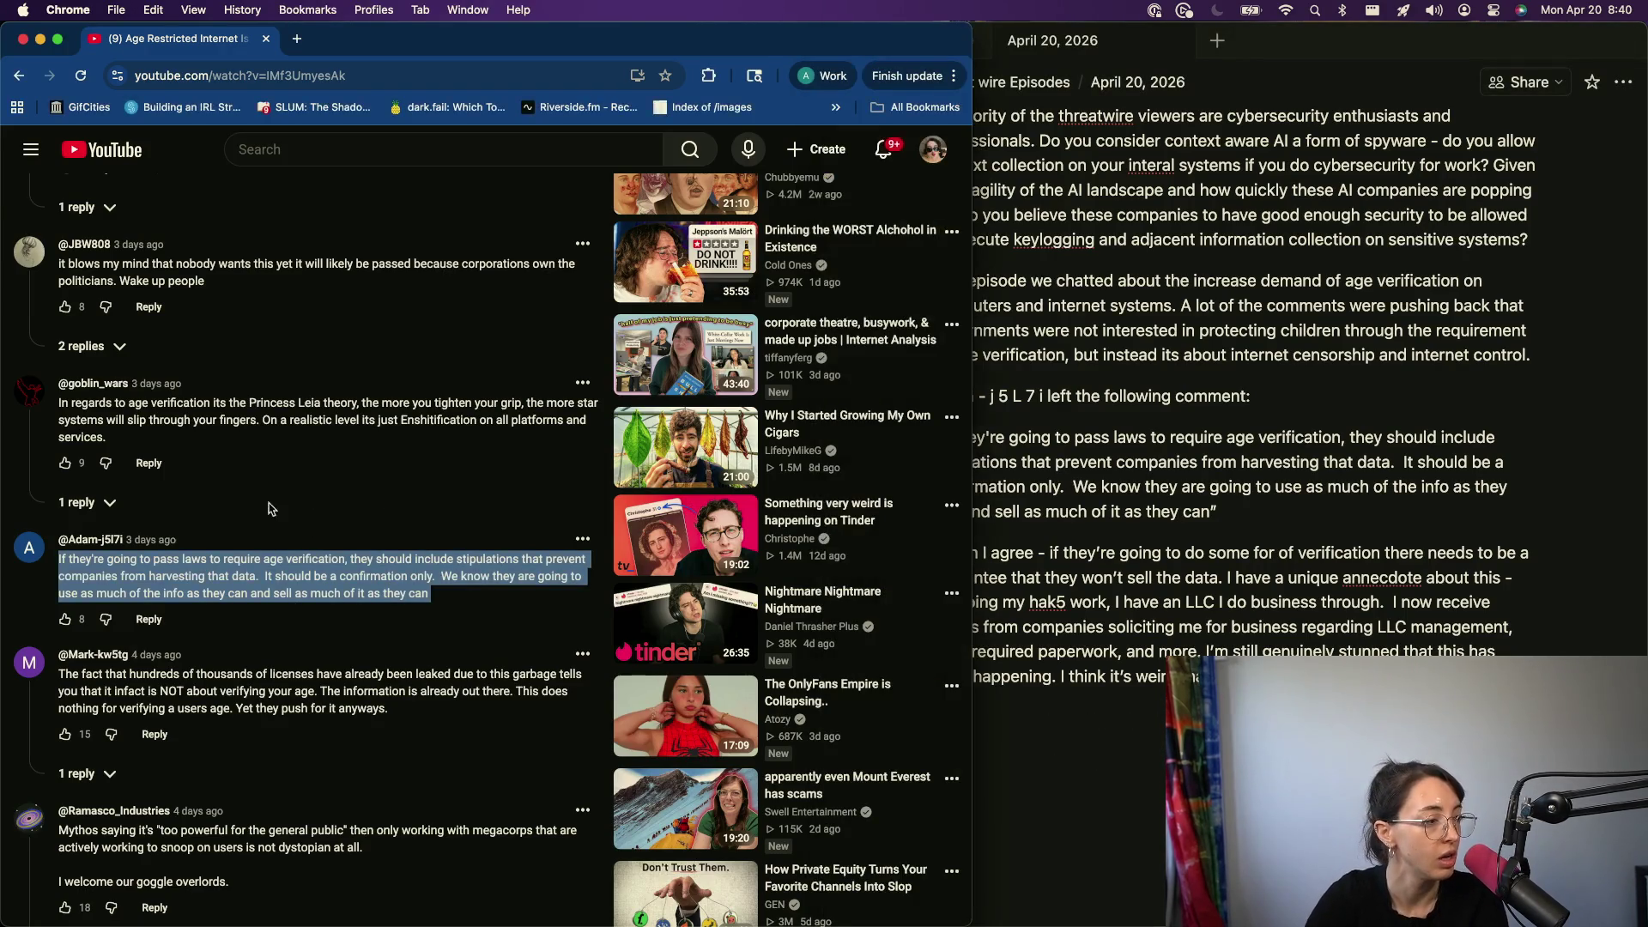
# - Screenshot the viewer comment in Chrome and bring the Notion notes window forward
pyautogui.press('super+shift+4')
pyautogui.moveTo(11, 523)
pyautogui.mouseDown()
pyautogui.moveTo(445, 630)
pyautogui.moveTo(596, 634)
pyautogui.mouseUp()
pyautogui.scroll(-2, 262, 735)
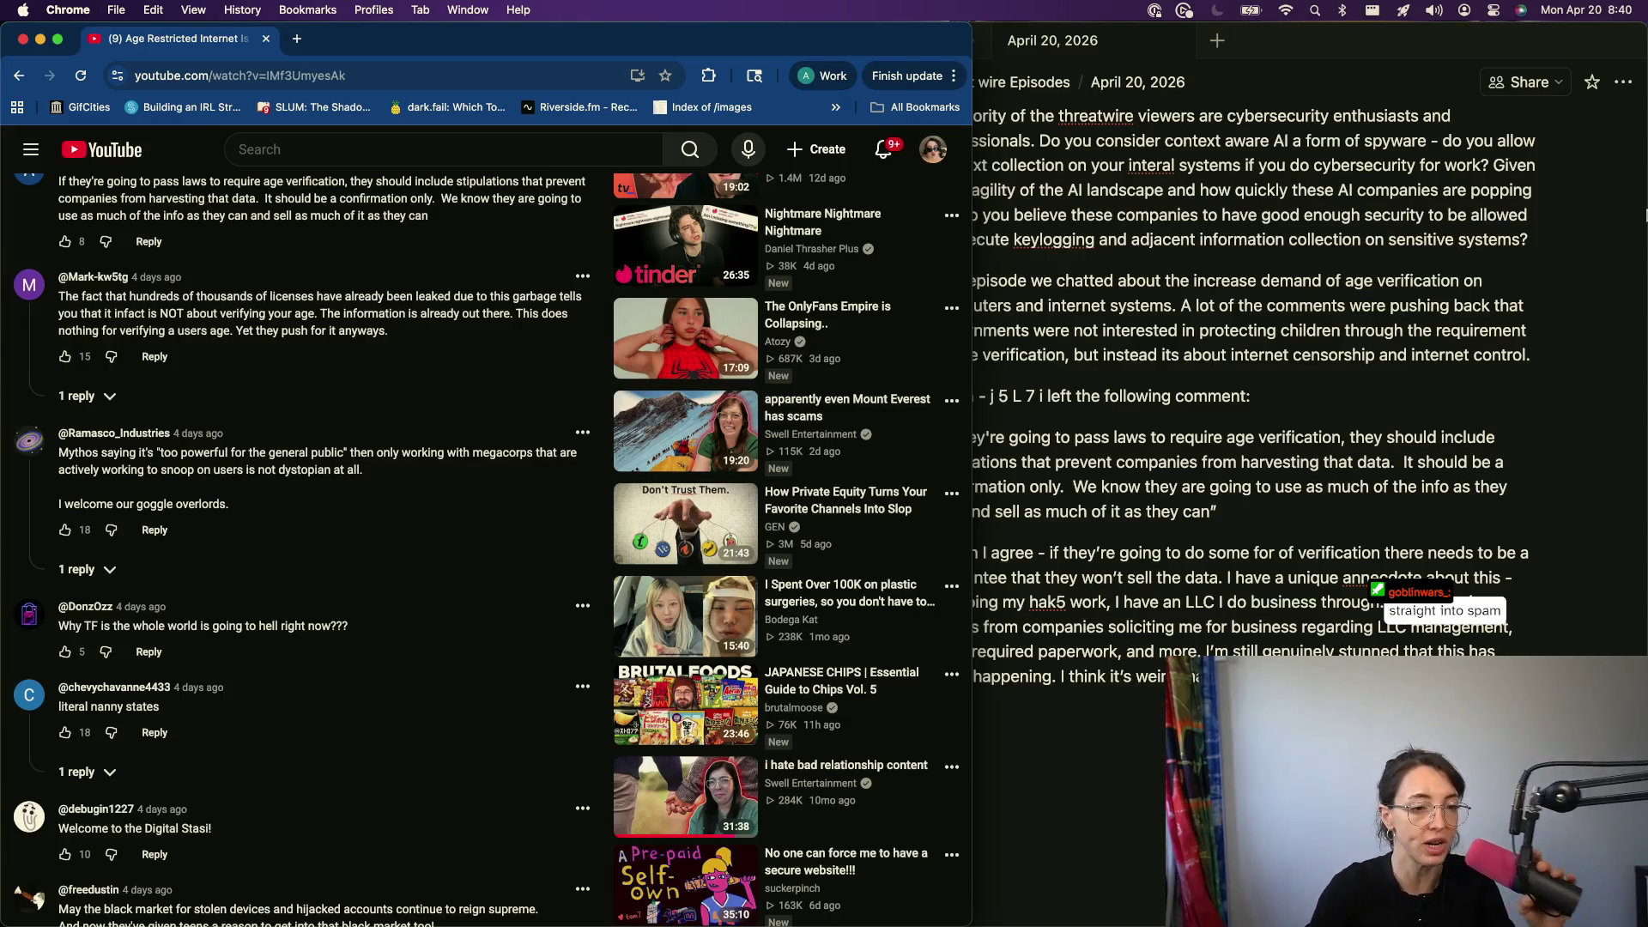
pyautogui.click(1646, 214)
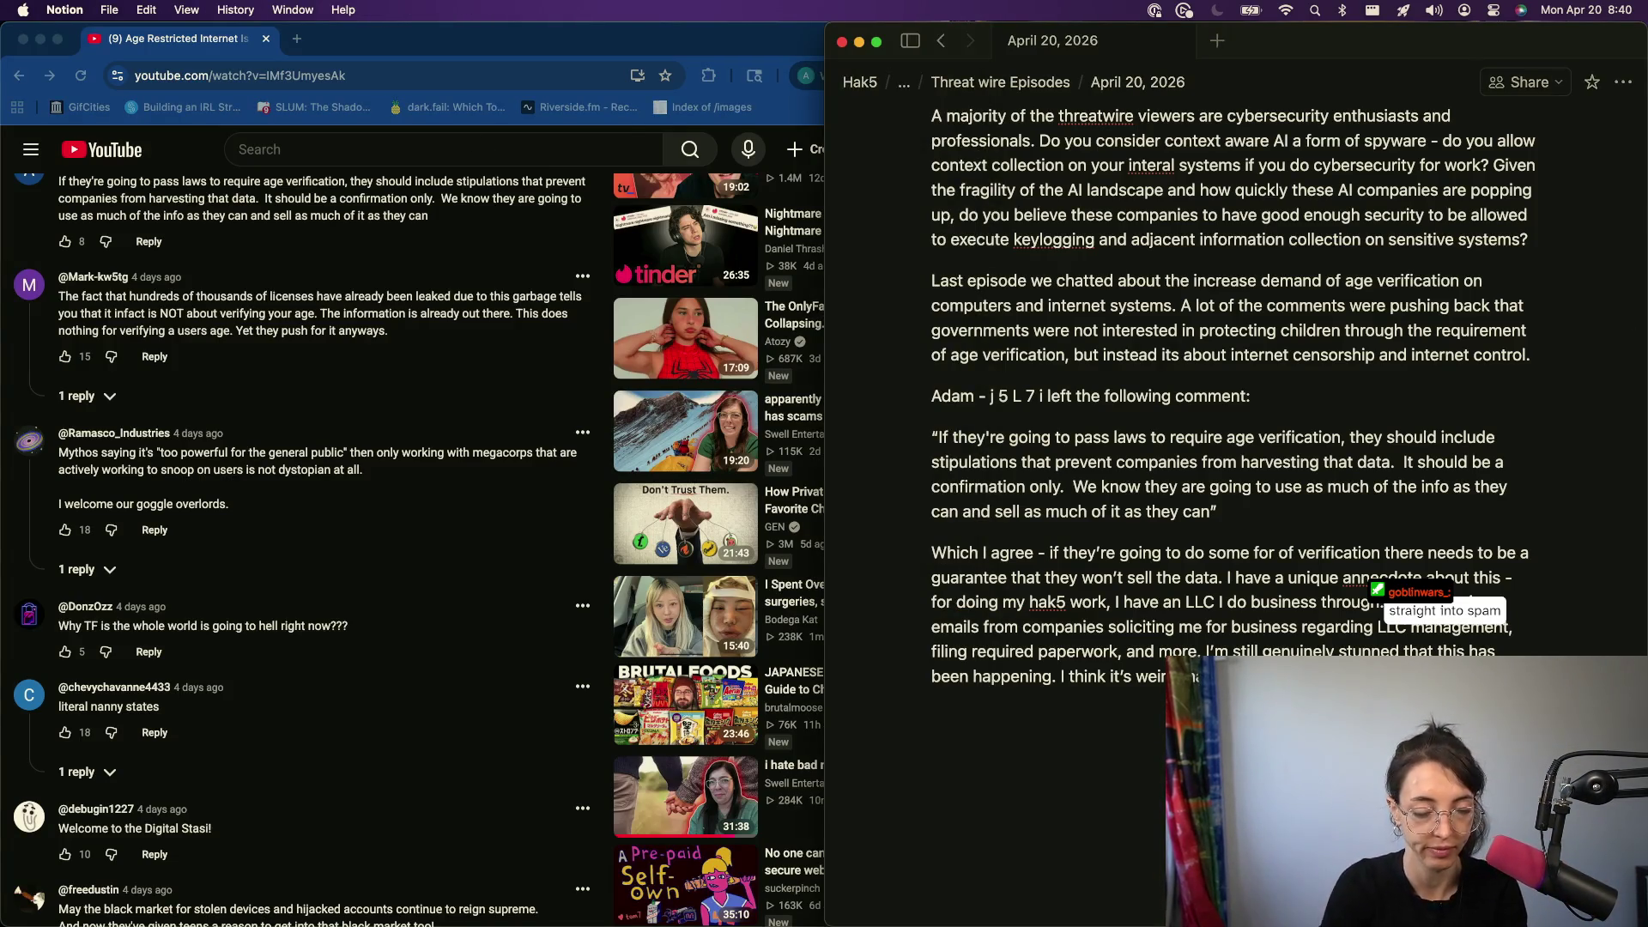
pyautogui.write('subs')
# - End the final paragraph with 'such unnecessary enshittification.' and leave empty blocks below it
pyautogui.press('BackSpace')
pyautogui.press('BackSpace')
pyautogui.press('BackSpace')
pyautogui.write('ssuch')
pyautogui.press('BackSpace')
pyautogui.press('BackSpace')
pyautogui.press('BackSpace')
pyautogui.write('such enshittification of')
pyautogui.press('BackSpace')
pyautogui.press('BackSpace')
pyautogui.press('BackSpace')
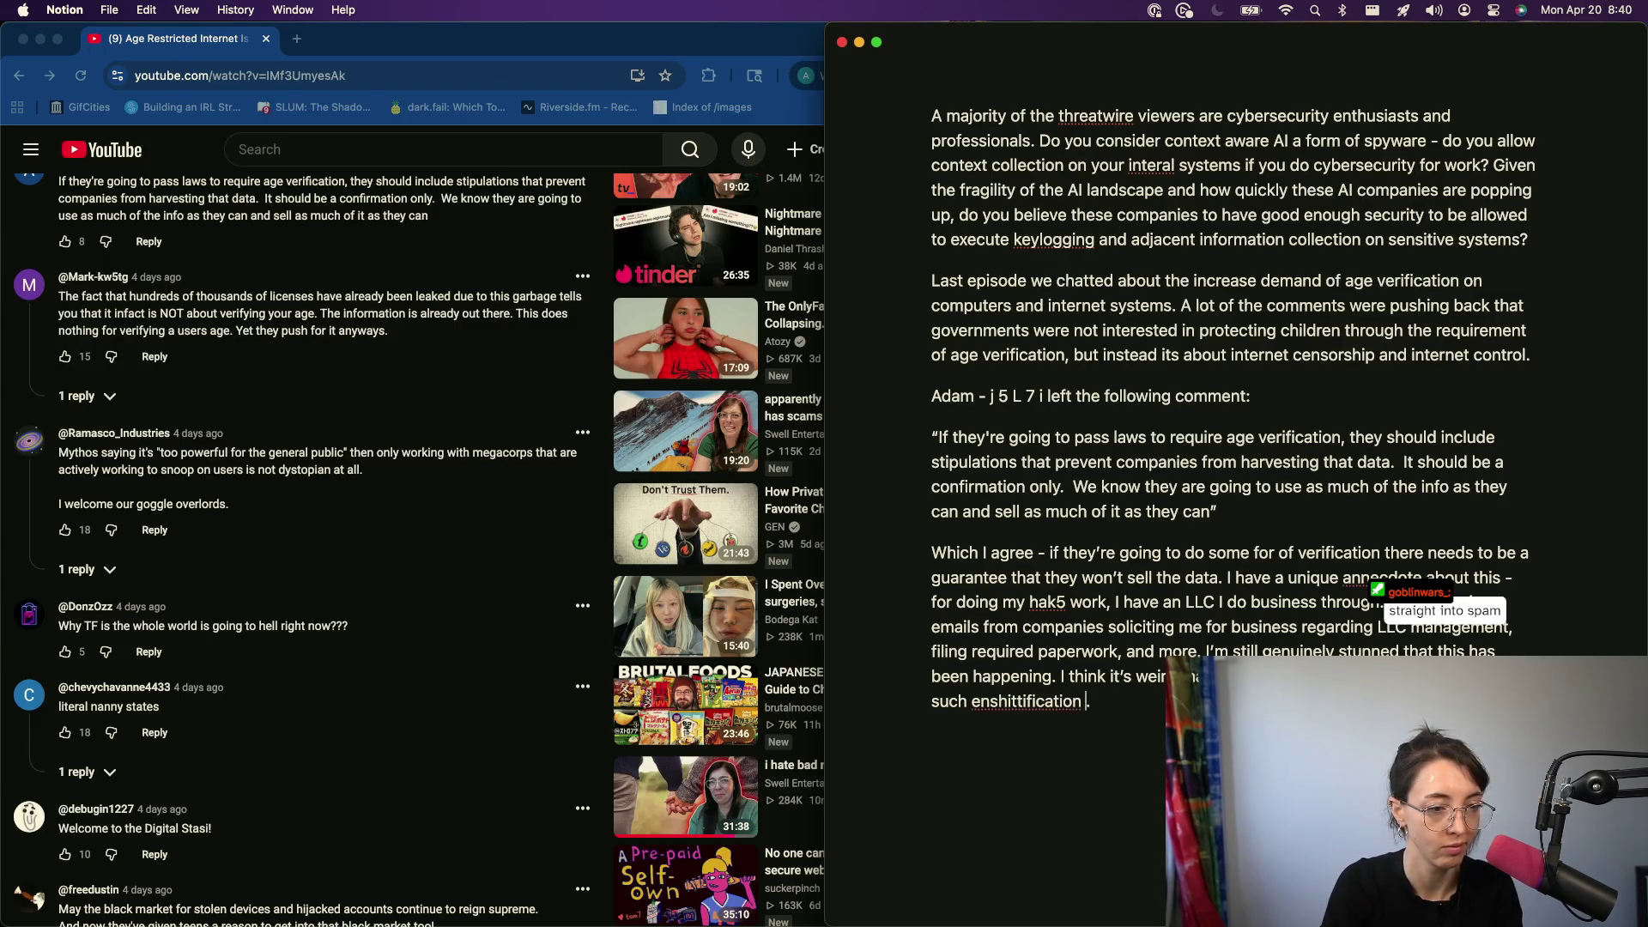
pyautogui.press('BackSpace')
pyautogui.press('BackSpace')
pyautogui.press('BackSpace')
pyautogui.write('.')
pyautogui.write(' unnecessary')
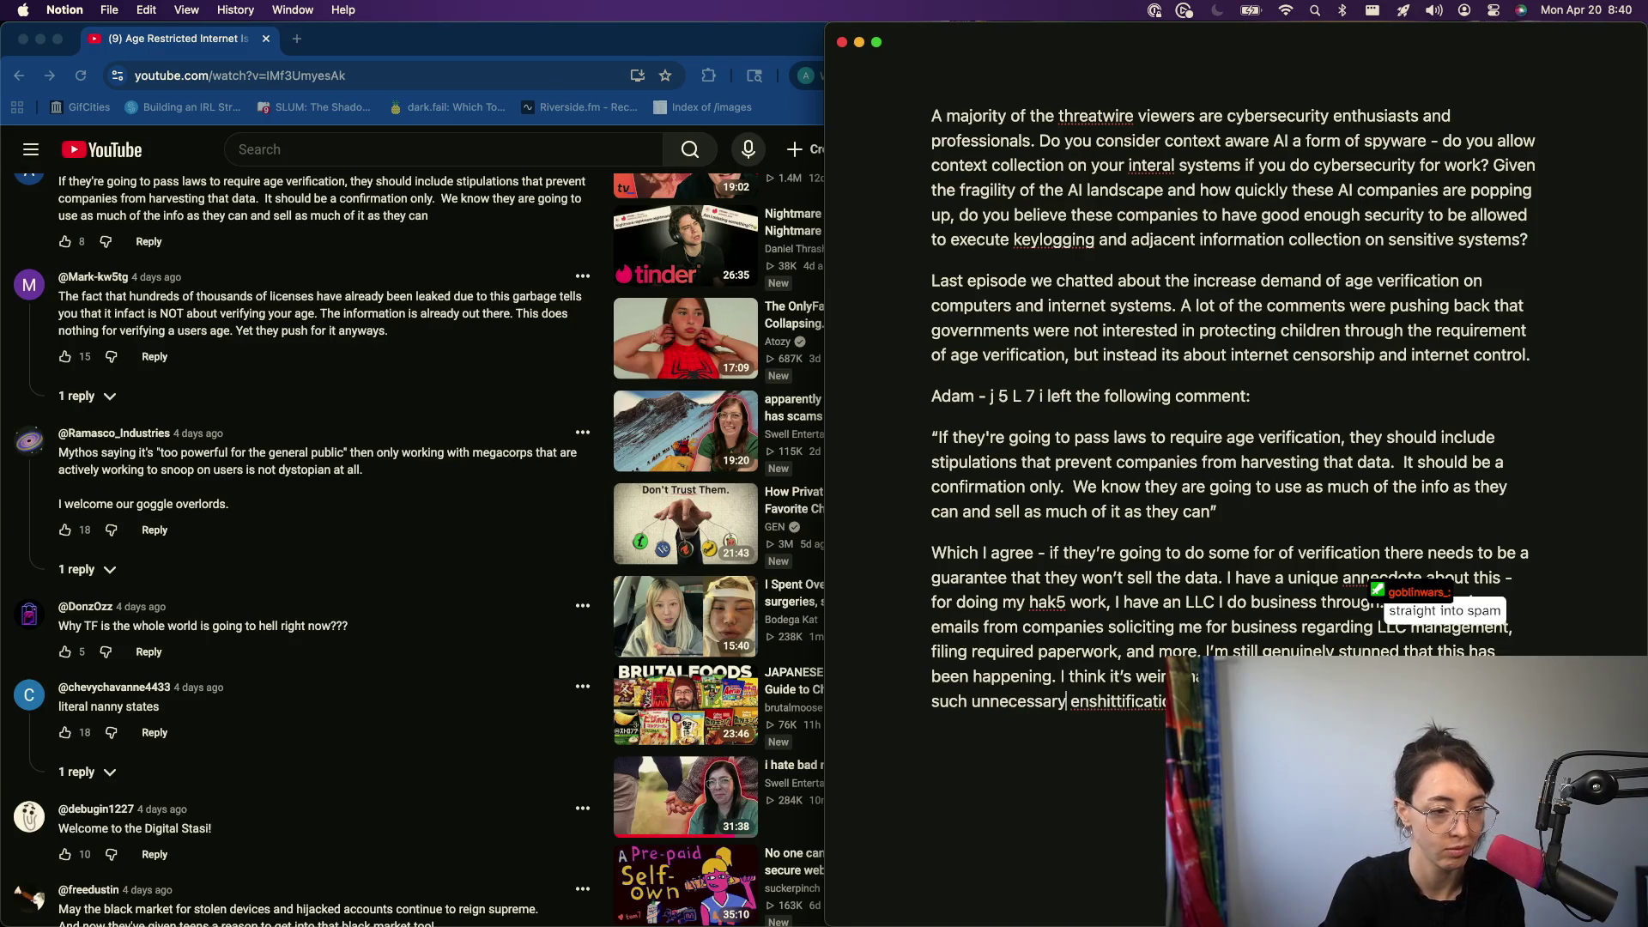
pyautogui.press('Return')
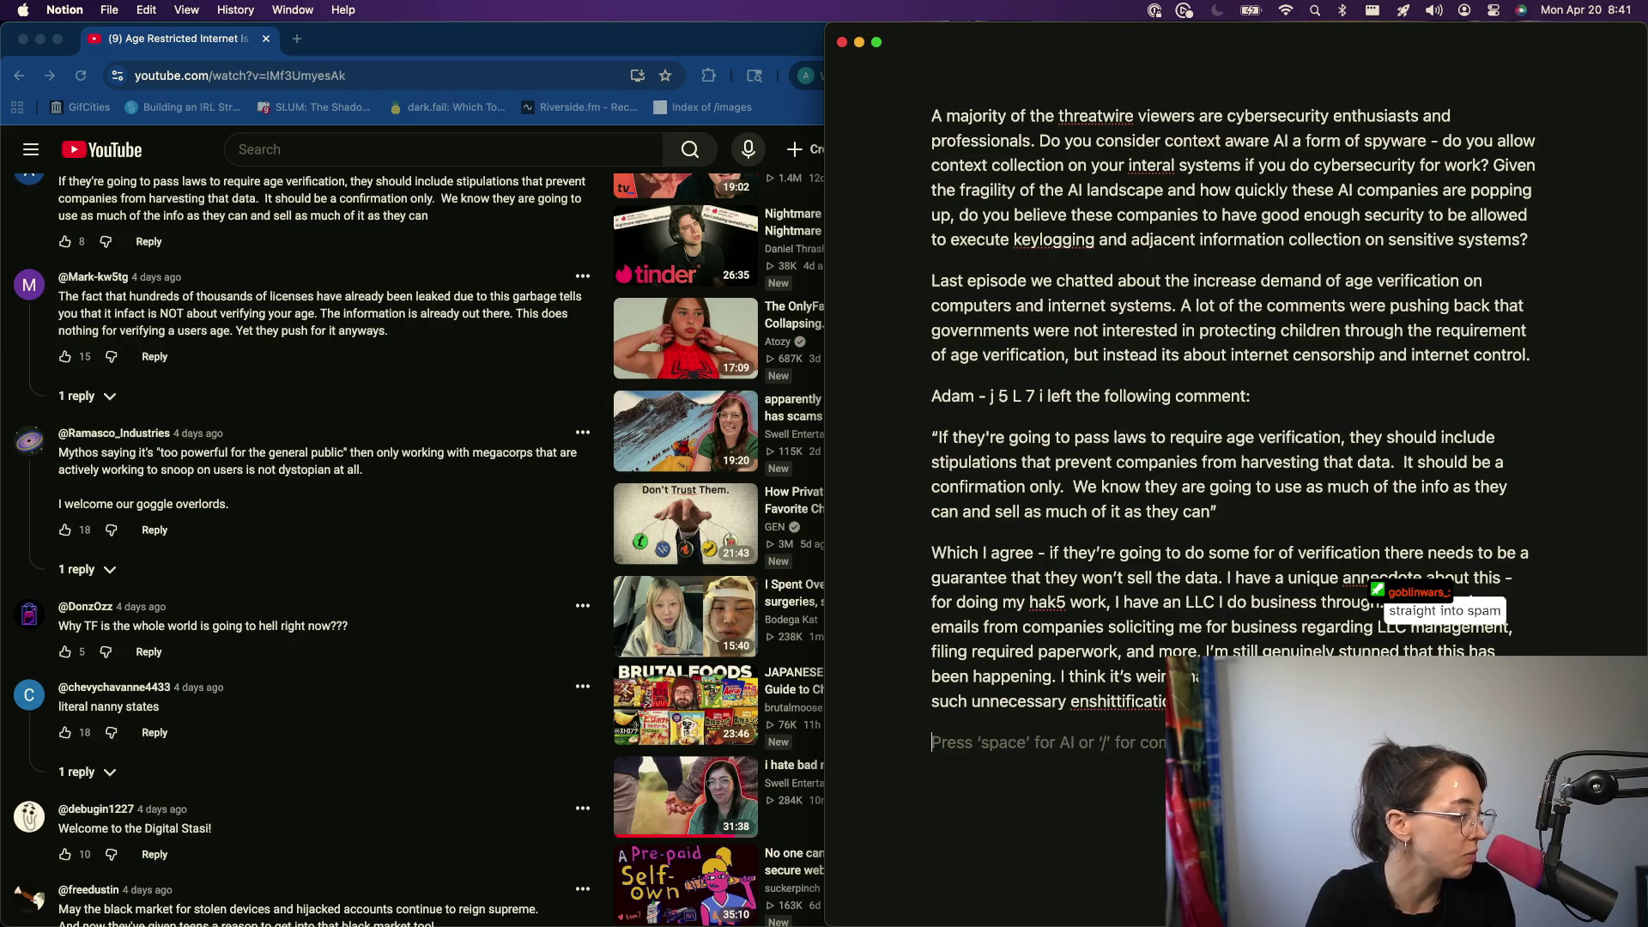
pyautogui.press('Return')
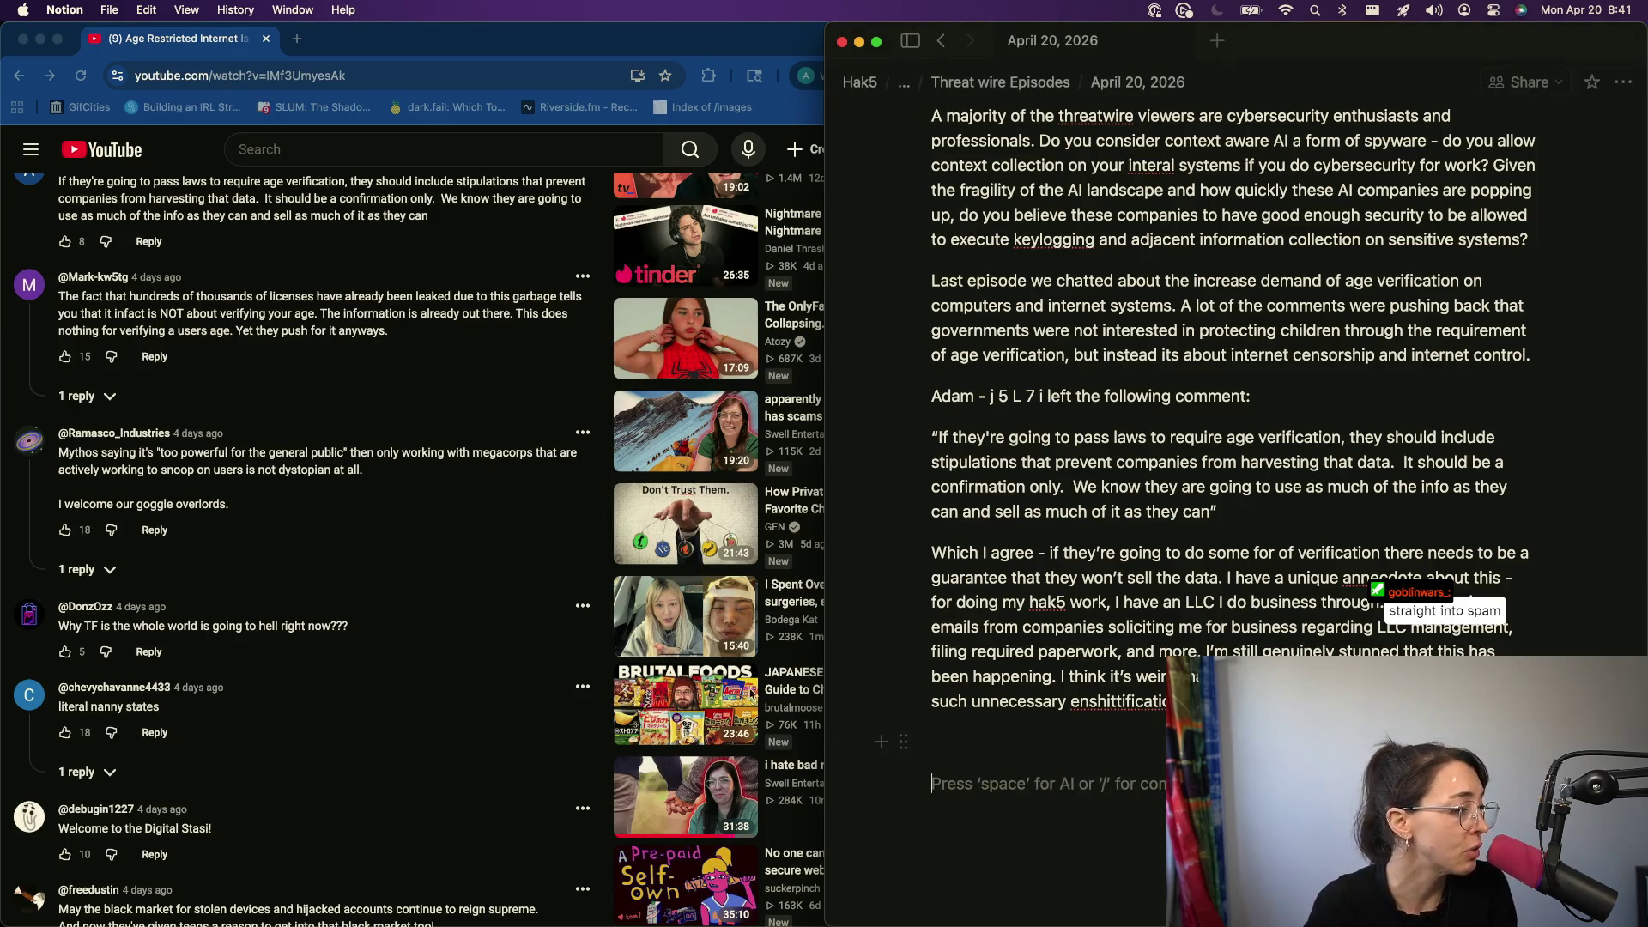
pyautogui.scroll(-3, 457, 791)
pyautogui.scroll(-2, 457, 793)
pyautogui.scroll(-1, 457, 792)
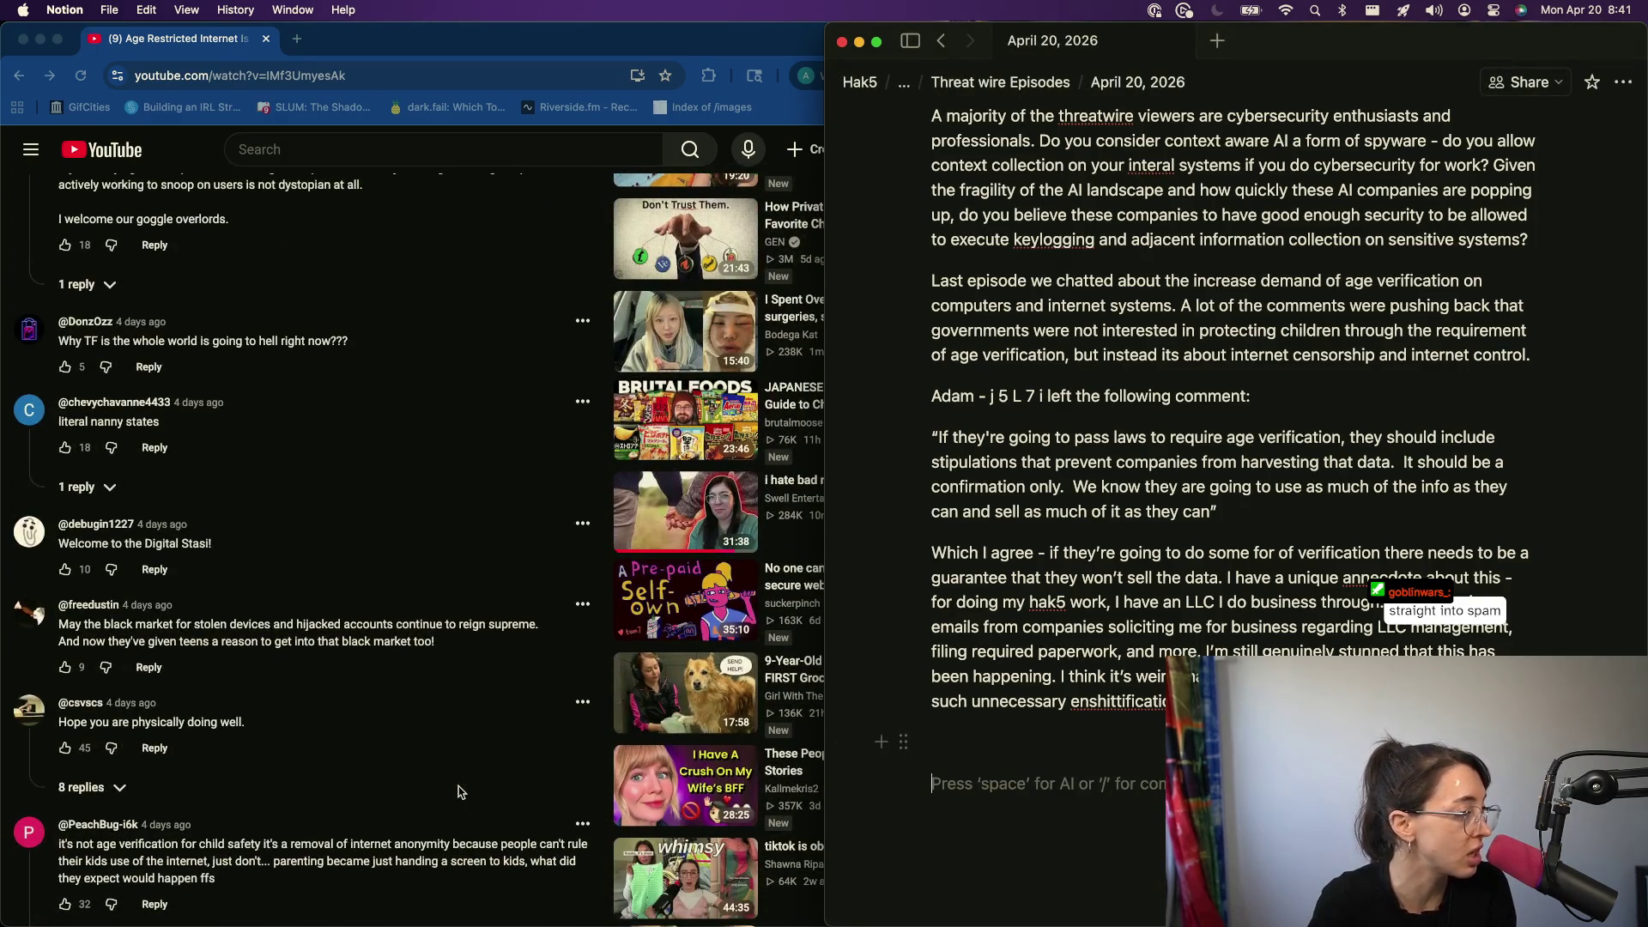
pyautogui.scroll(-1, 182, 633)
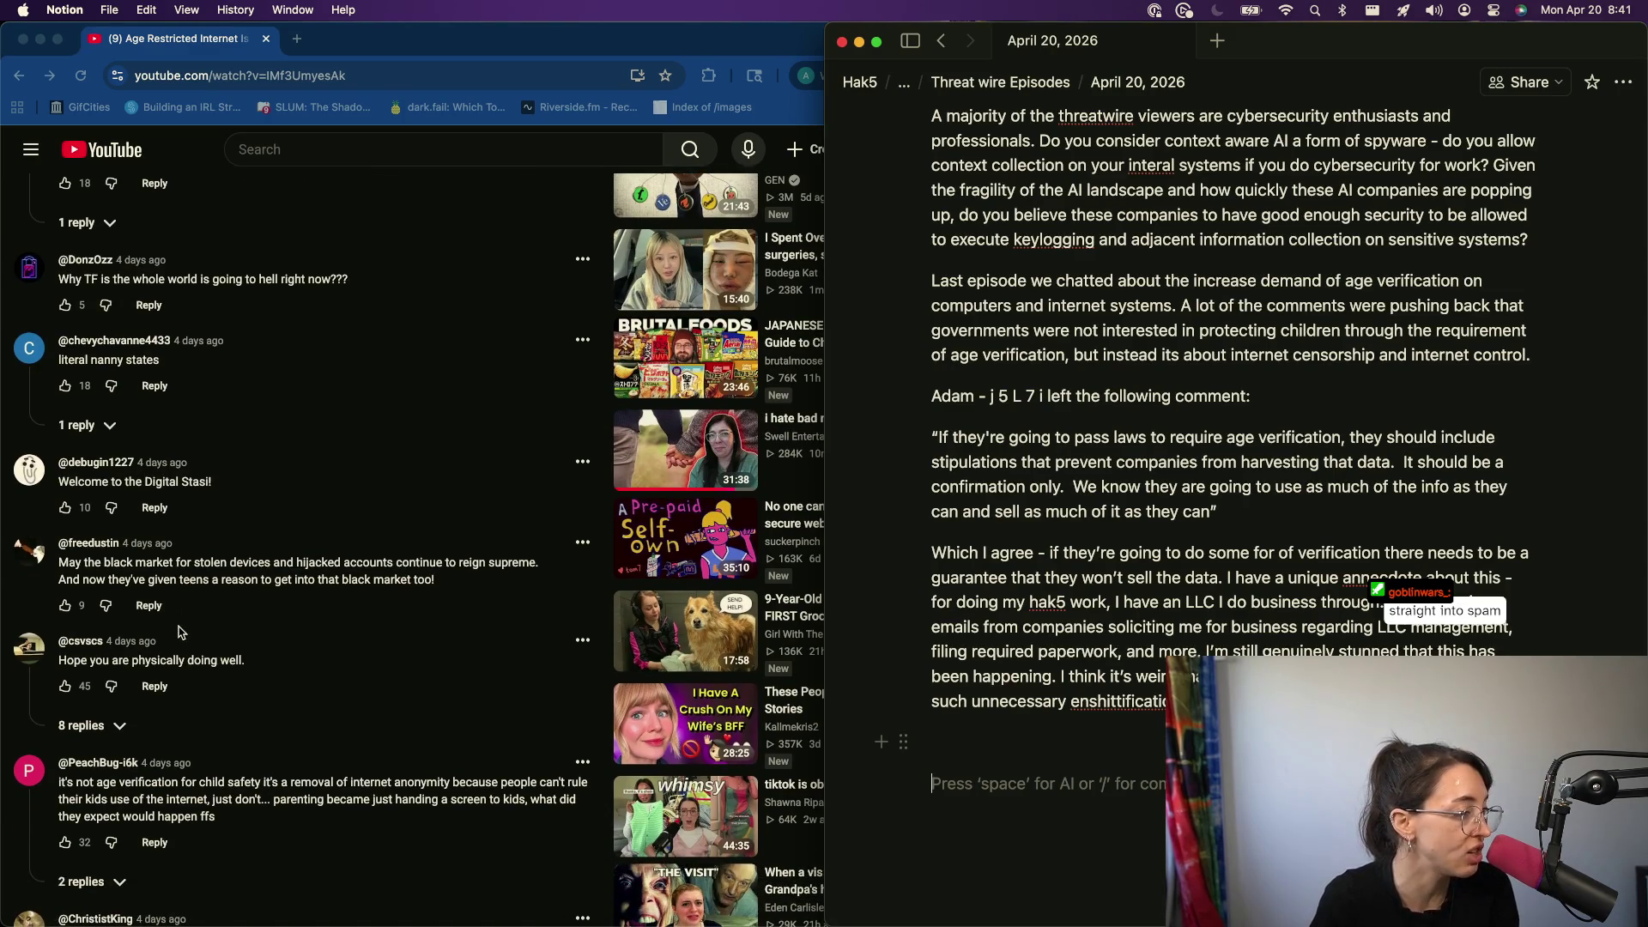
pyautogui.scroll(-1, 182, 633)
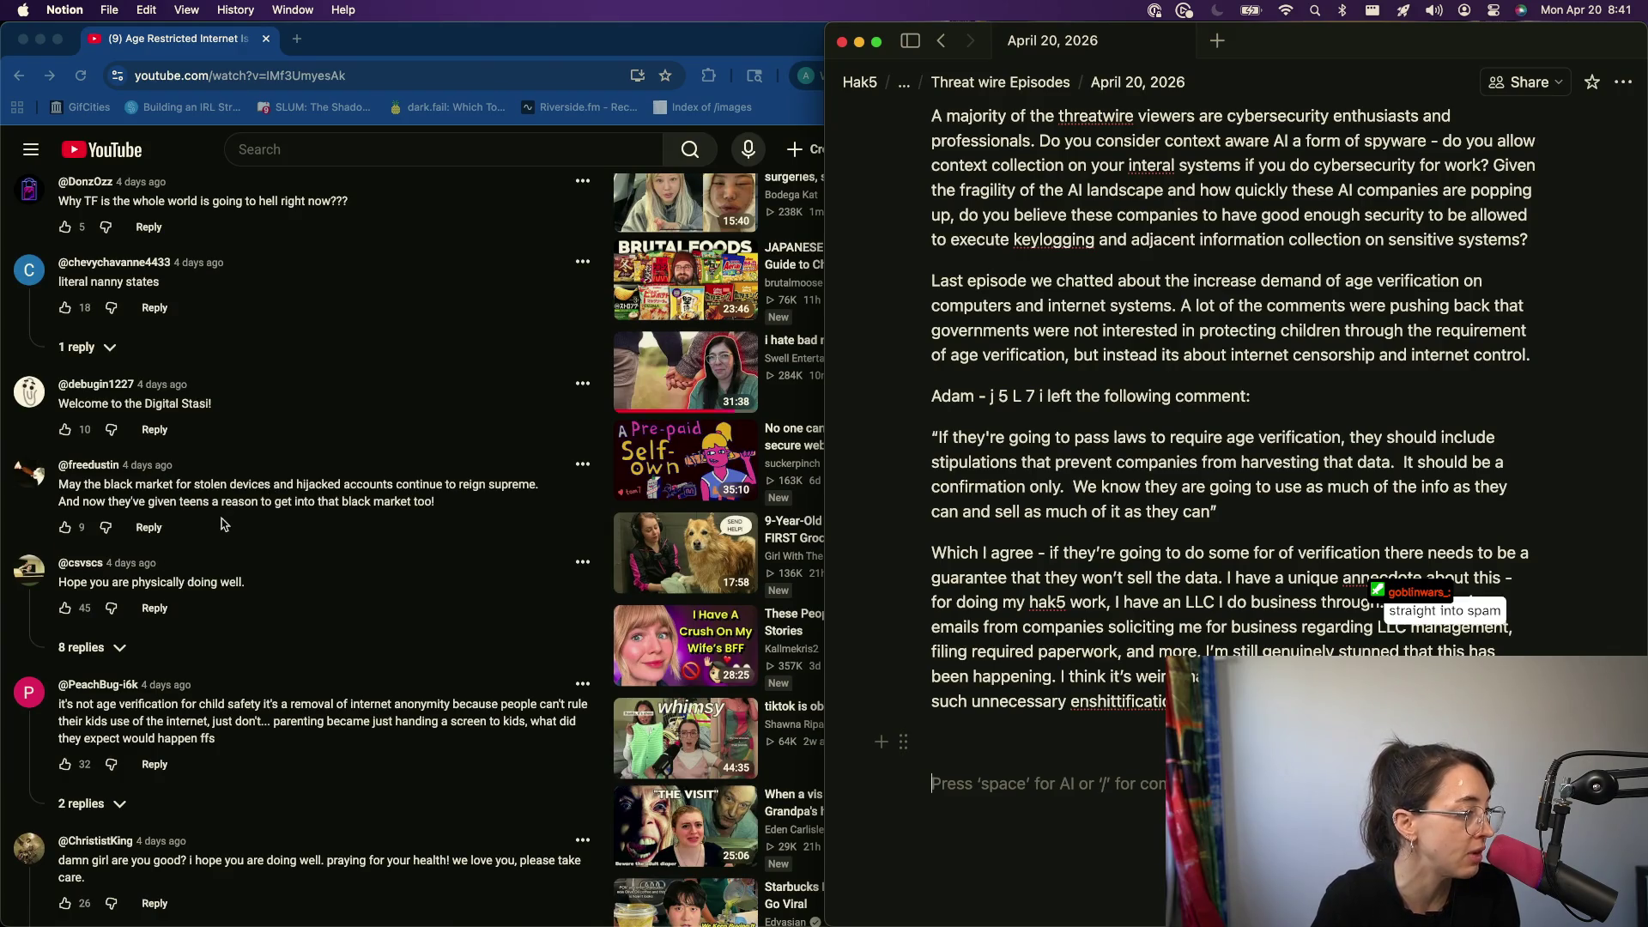
pyautogui.scroll(-2, 333, 655)
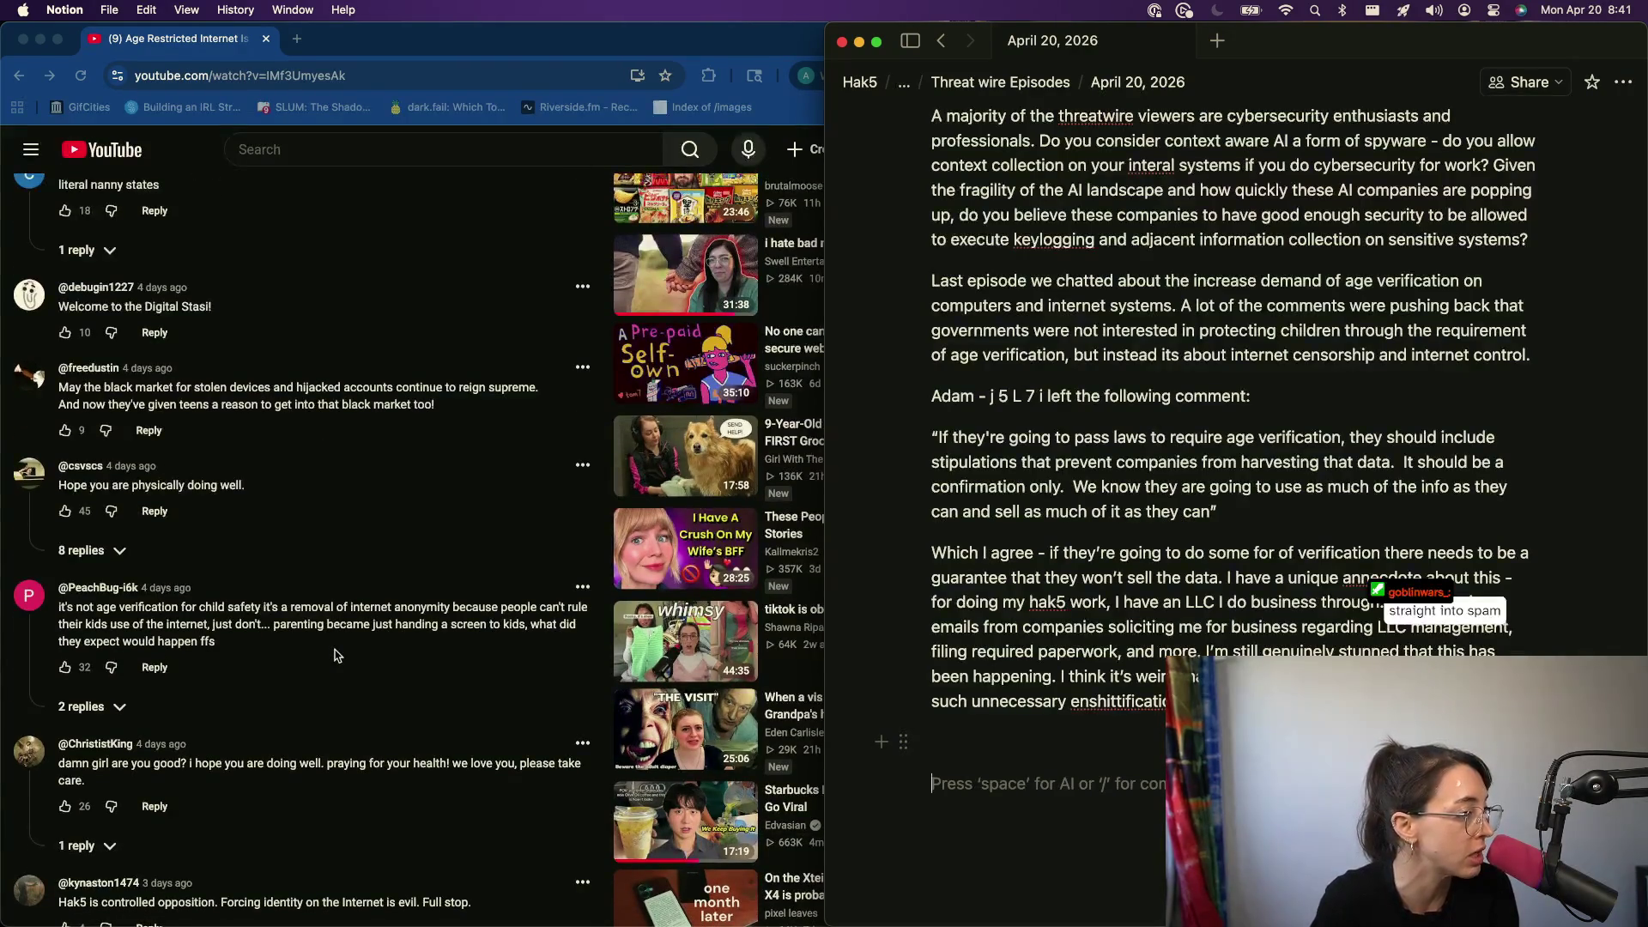
pyautogui.scroll(-1, 334, 654)
# - Bring the Chrome window with the YouTube comments back to the front
pyautogui.click(120, 541)
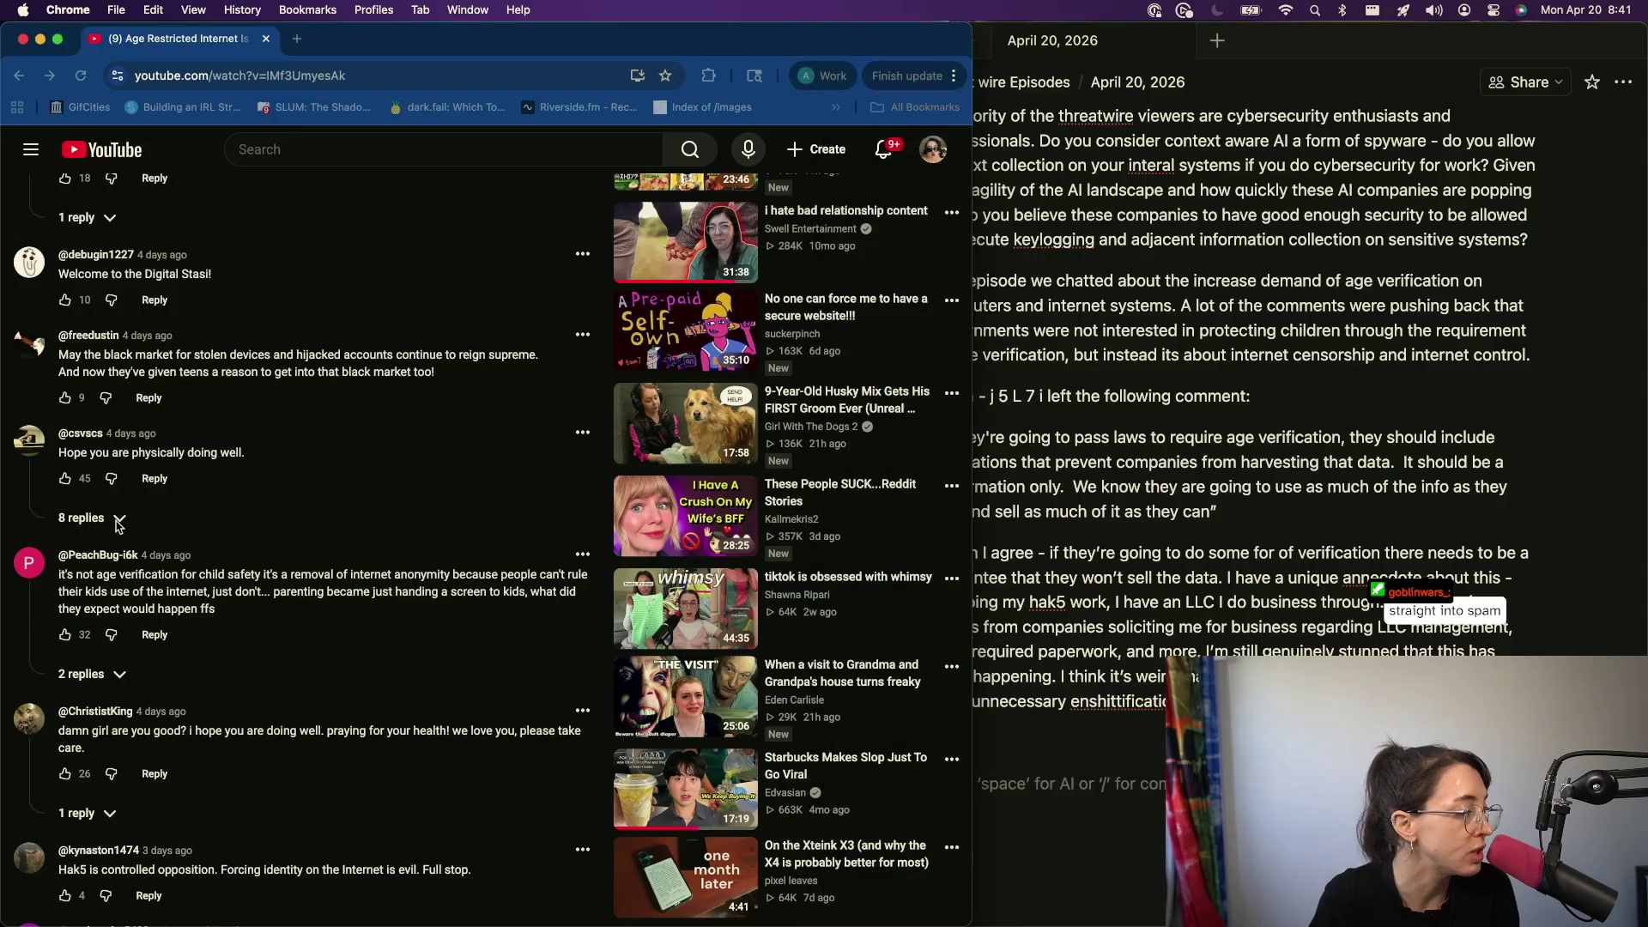
# - Post a reply to the wellbeing comment about not wearing a full face of makeup, with a sleeping emoji
pyautogui.click(116, 522)
pyautogui.scroll(-3, 223, 696)
pyautogui.scroll(-2, 222, 695)
pyautogui.scroll(-1, 223, 695)
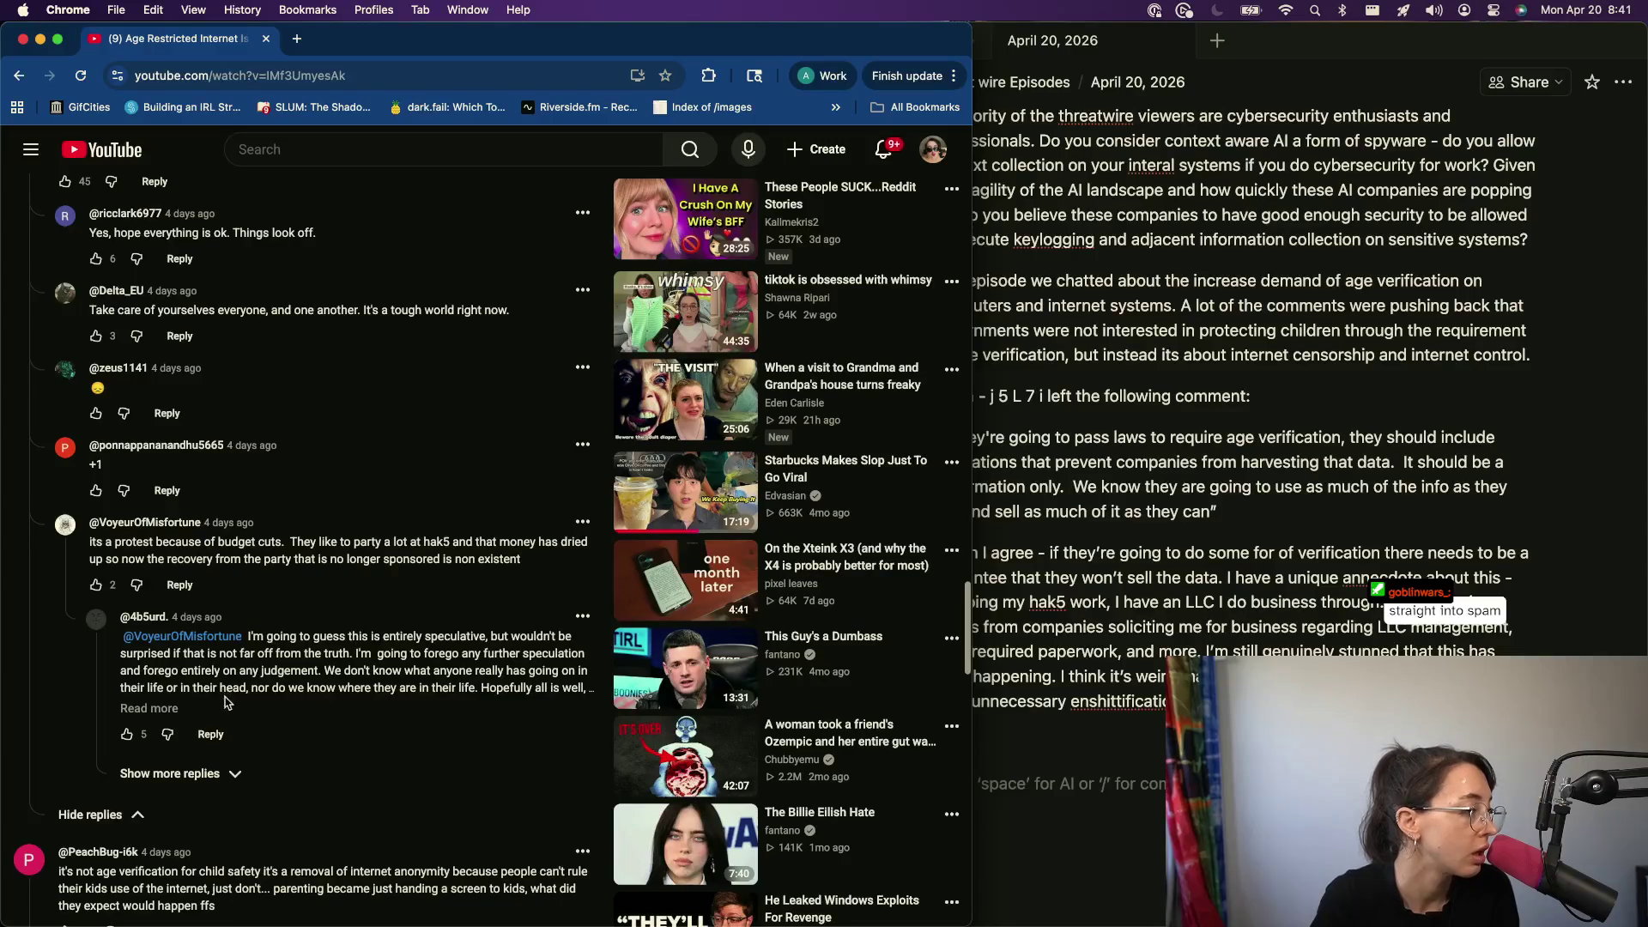
pyautogui.scroll(3, 222, 696)
pyautogui.click(156, 288)
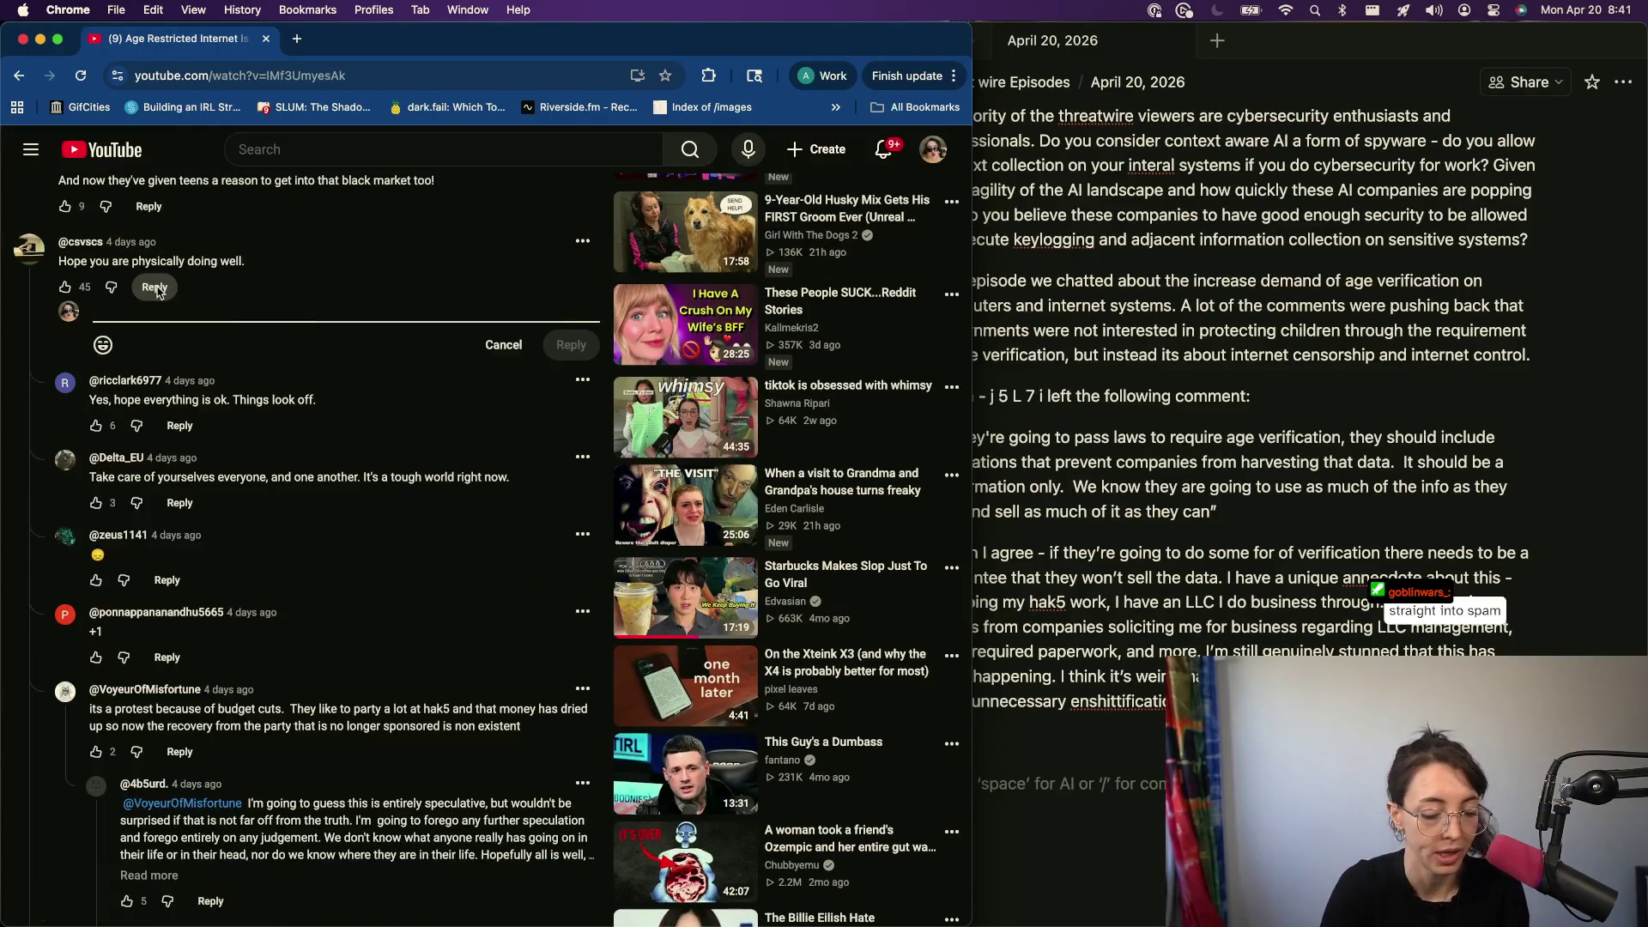
pyautogui.write('its because i wasnt wearing a full face of makeup so i looked tire')
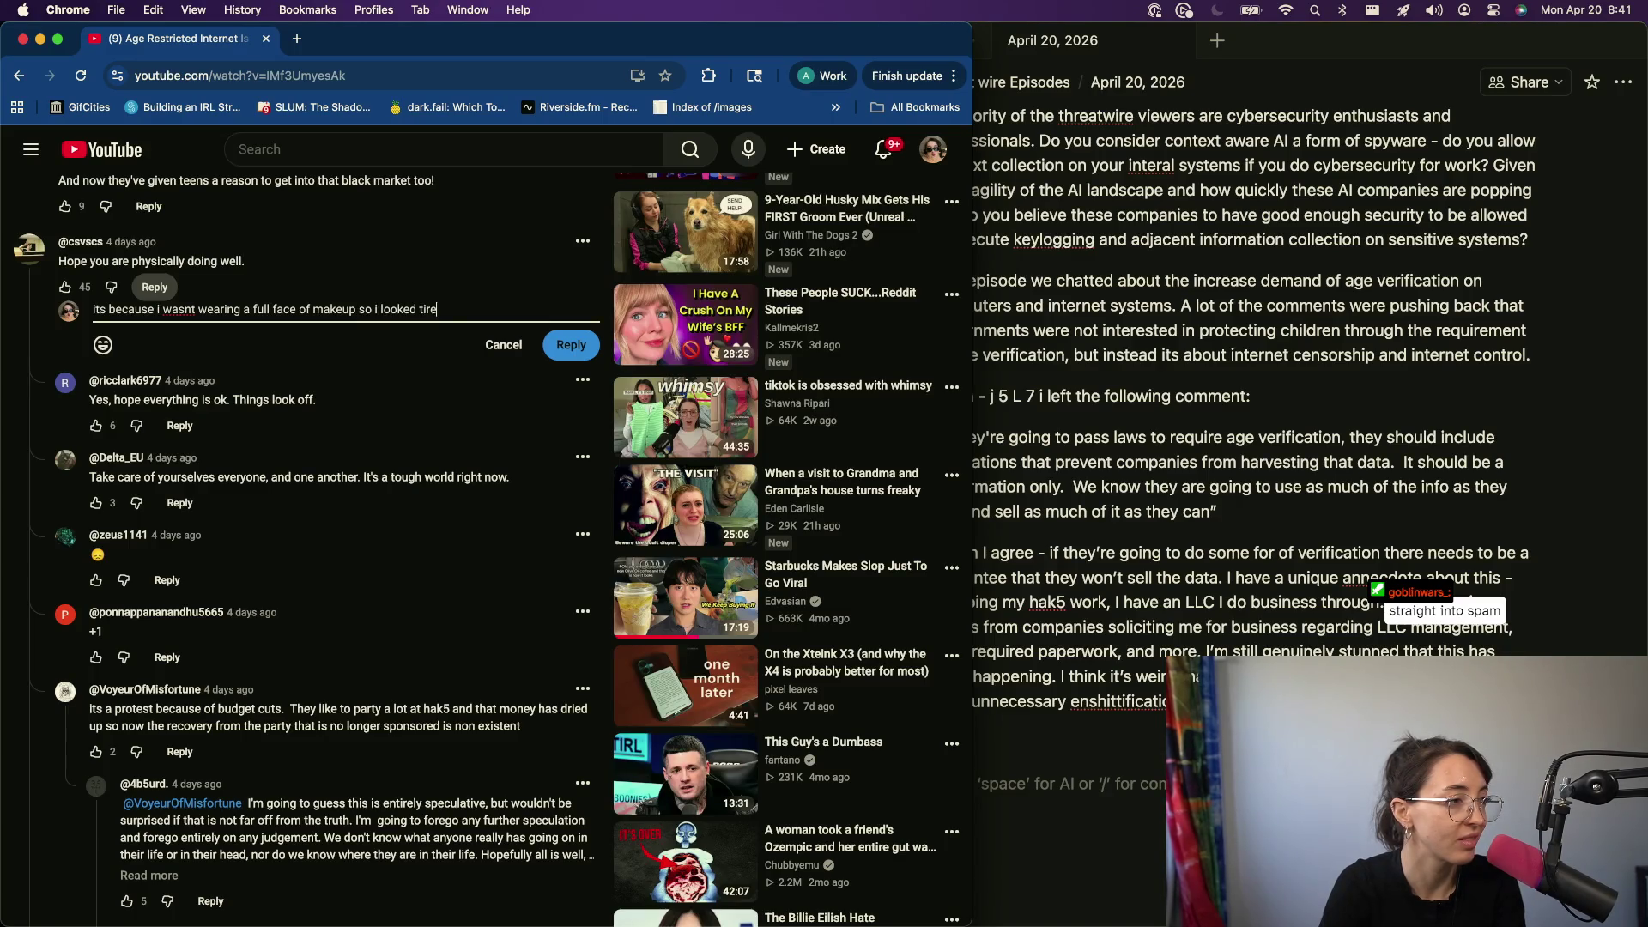
pyautogui.write('d :sleep')
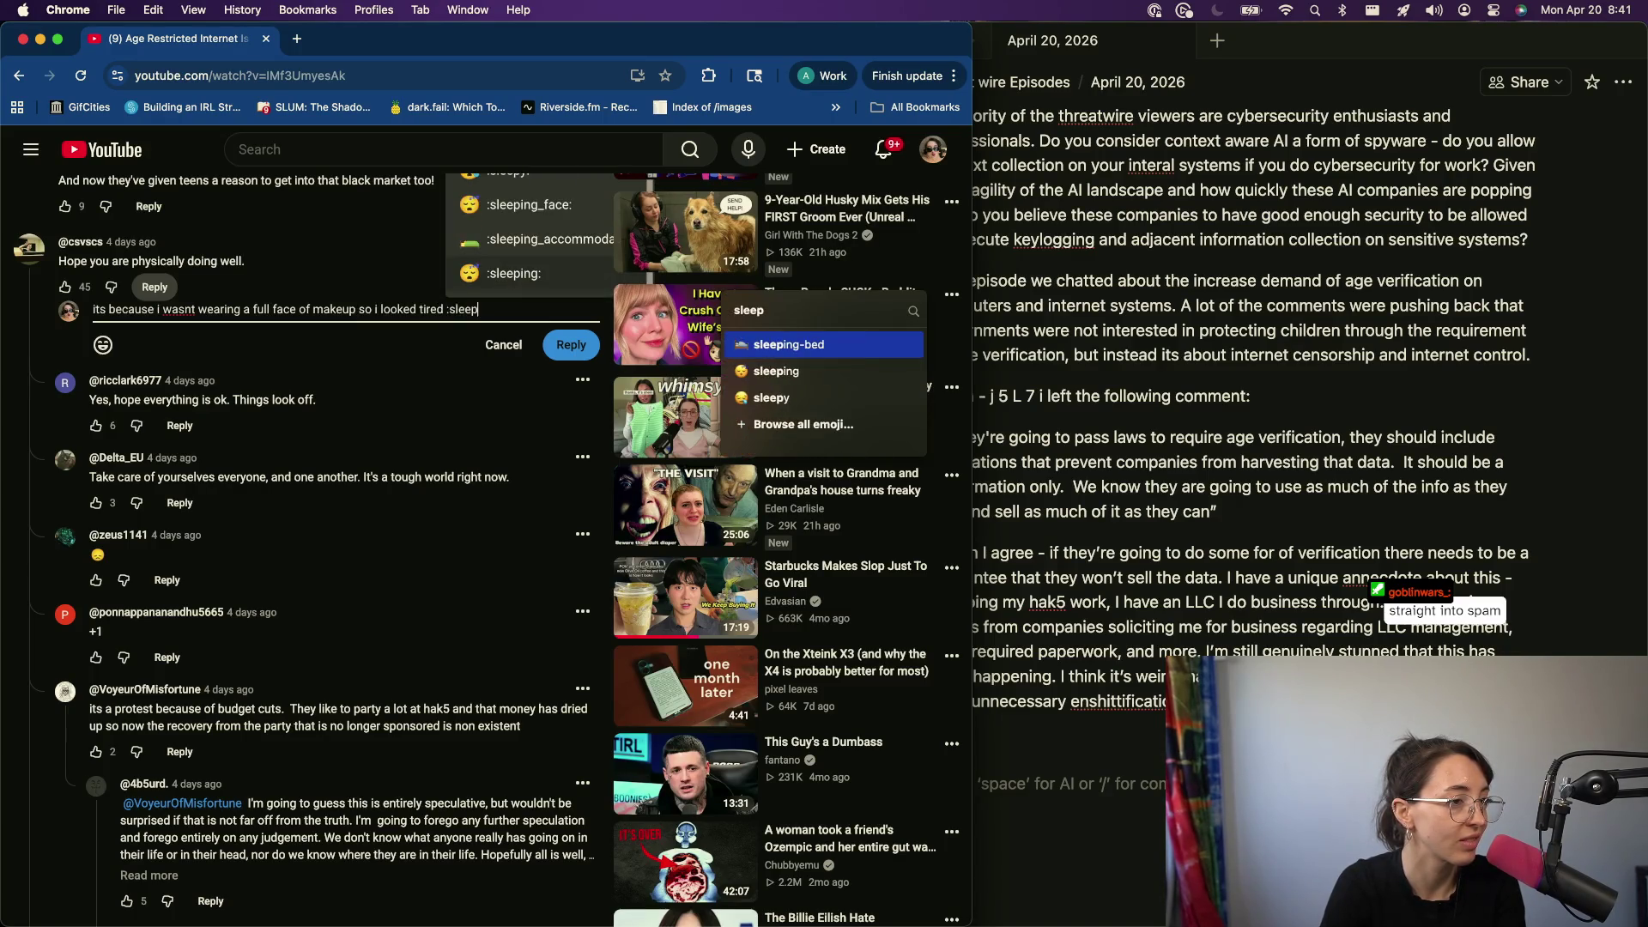
pyautogui.press('Return')
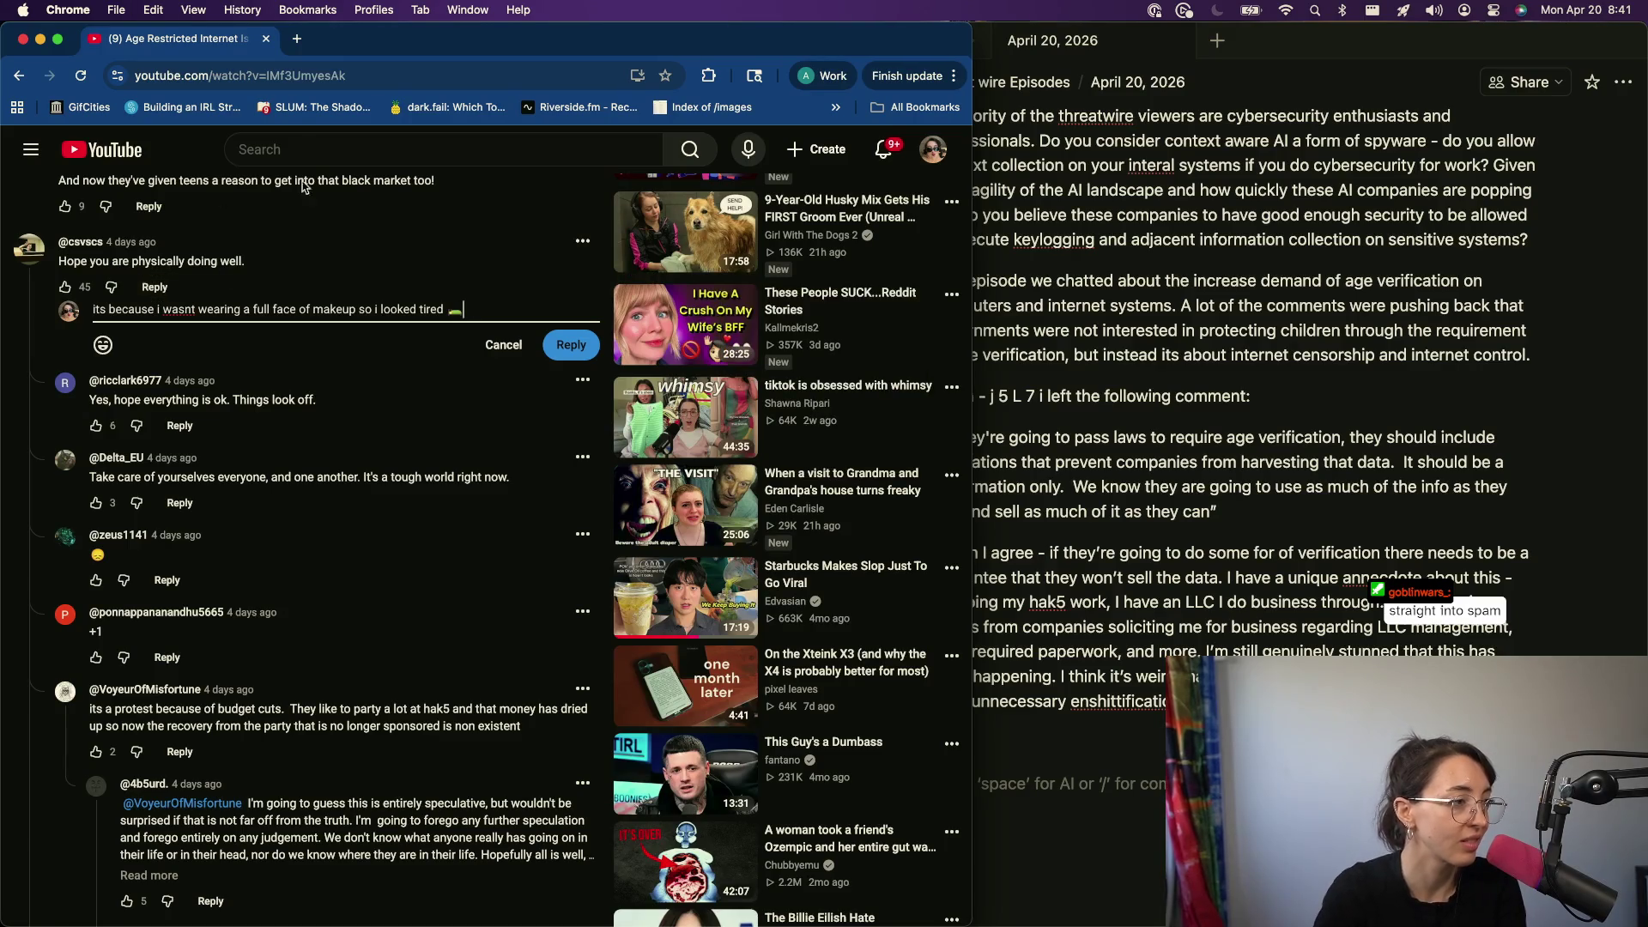
pyautogui.click(570, 344)
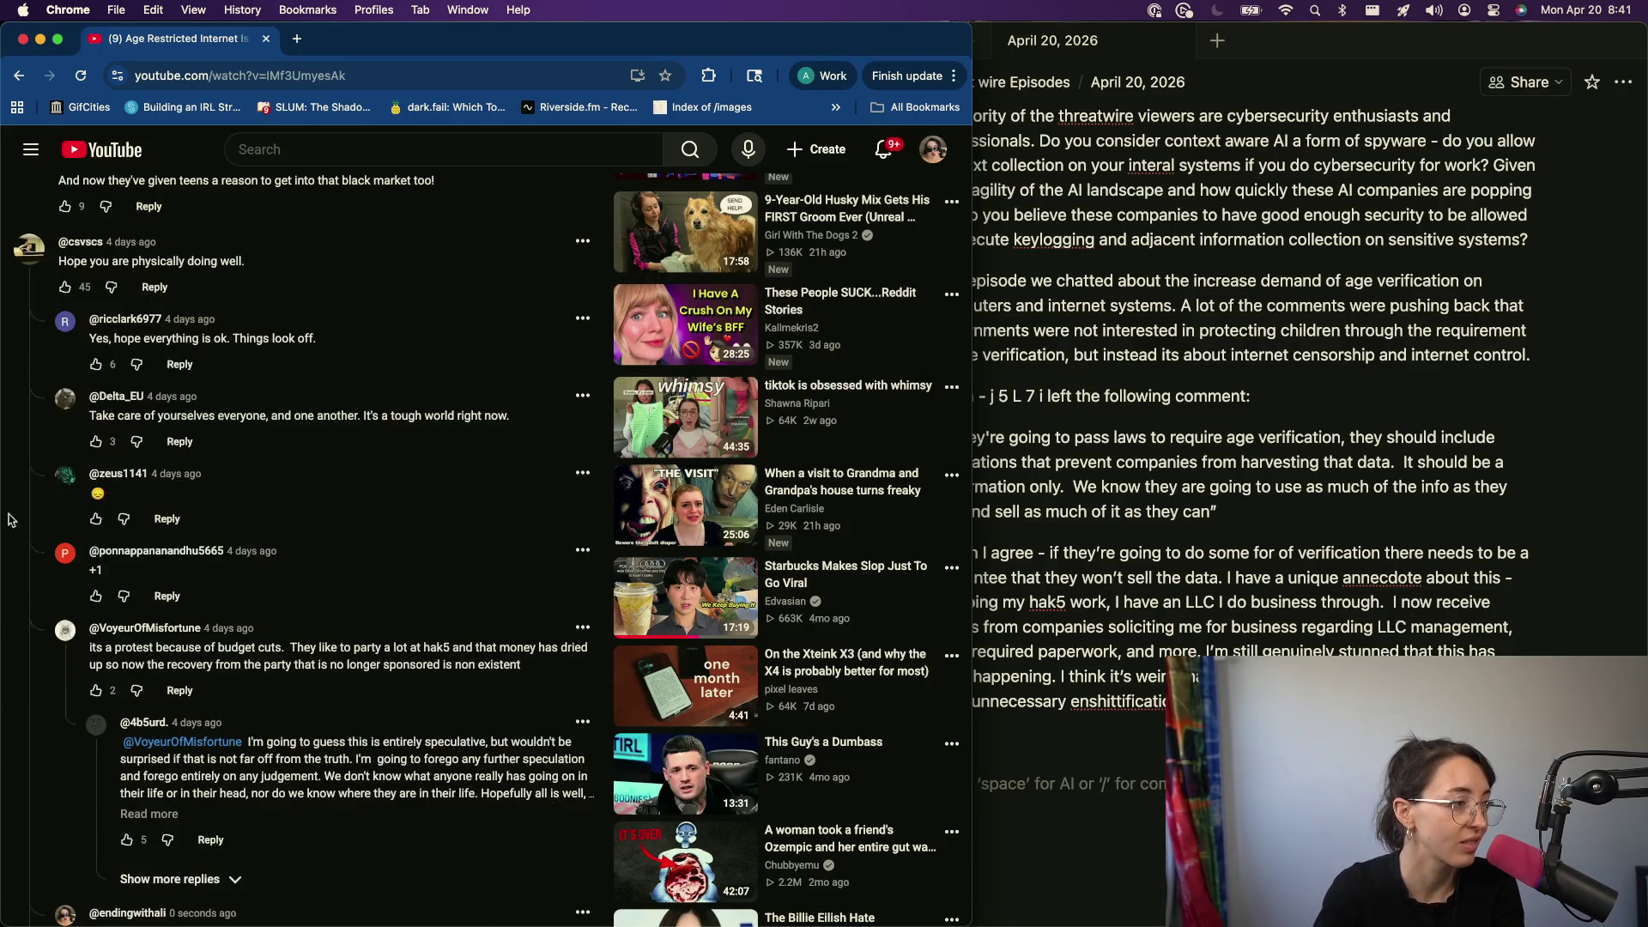
pyautogui.scroll(-1, 397, 657)
pyautogui.scroll(-2, 397, 658)
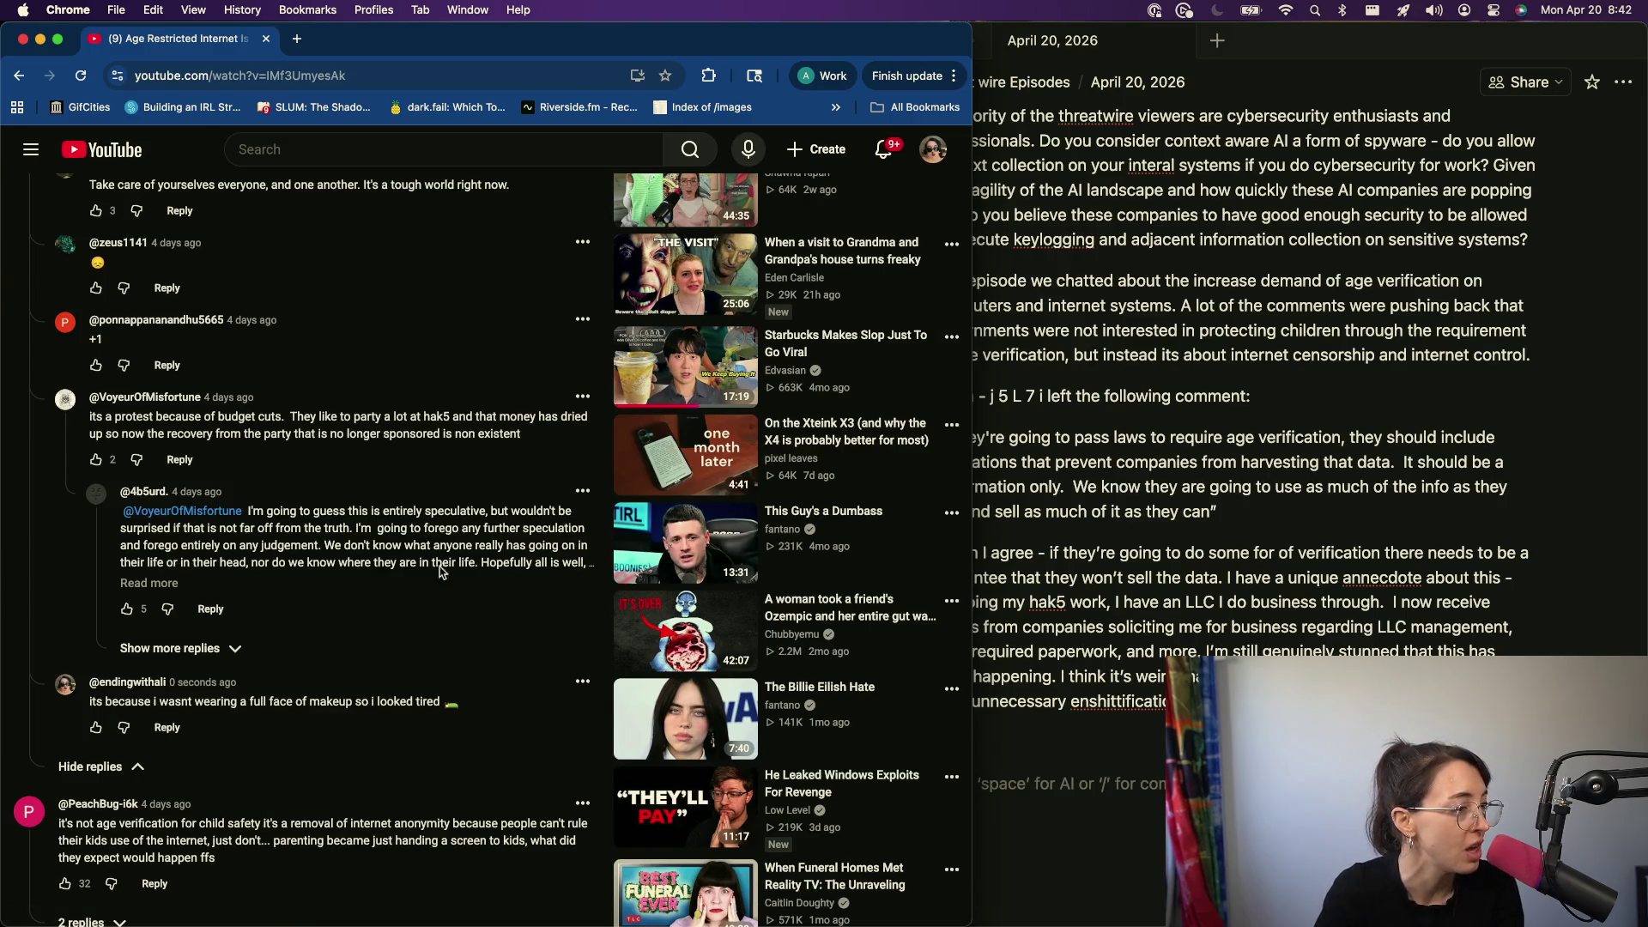
# - Expand the long budget-cuts reply and the 'Had the same thought' reply, then begin replying to the concerned comment
pyautogui.click(154, 584)
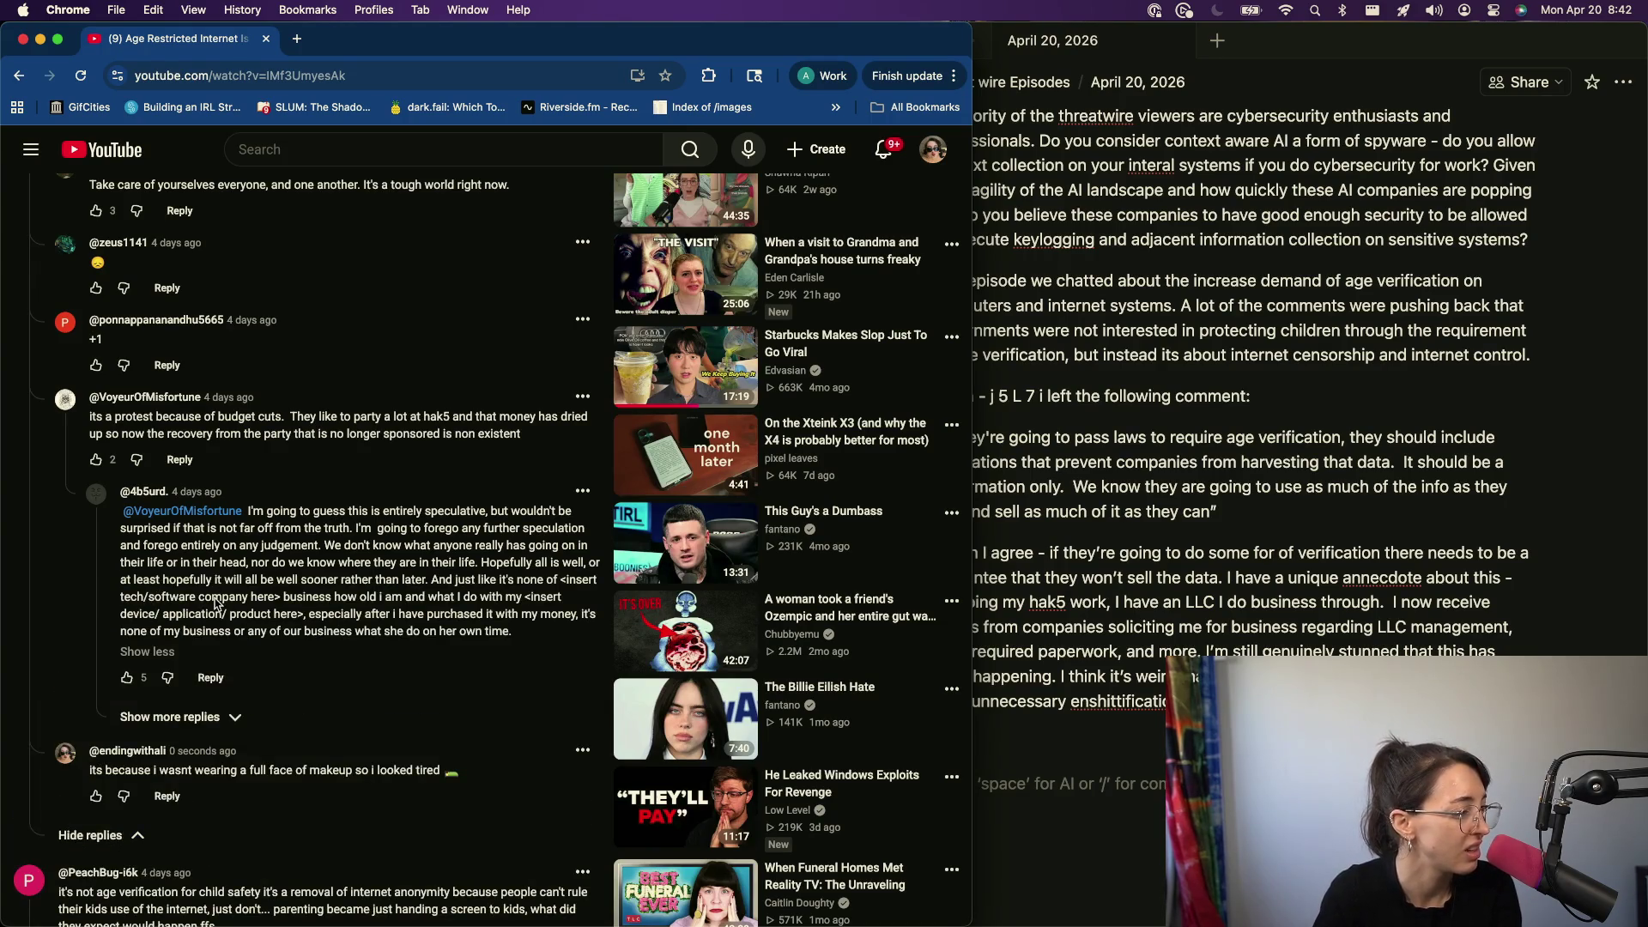
pyautogui.scroll(-1, 216, 606)
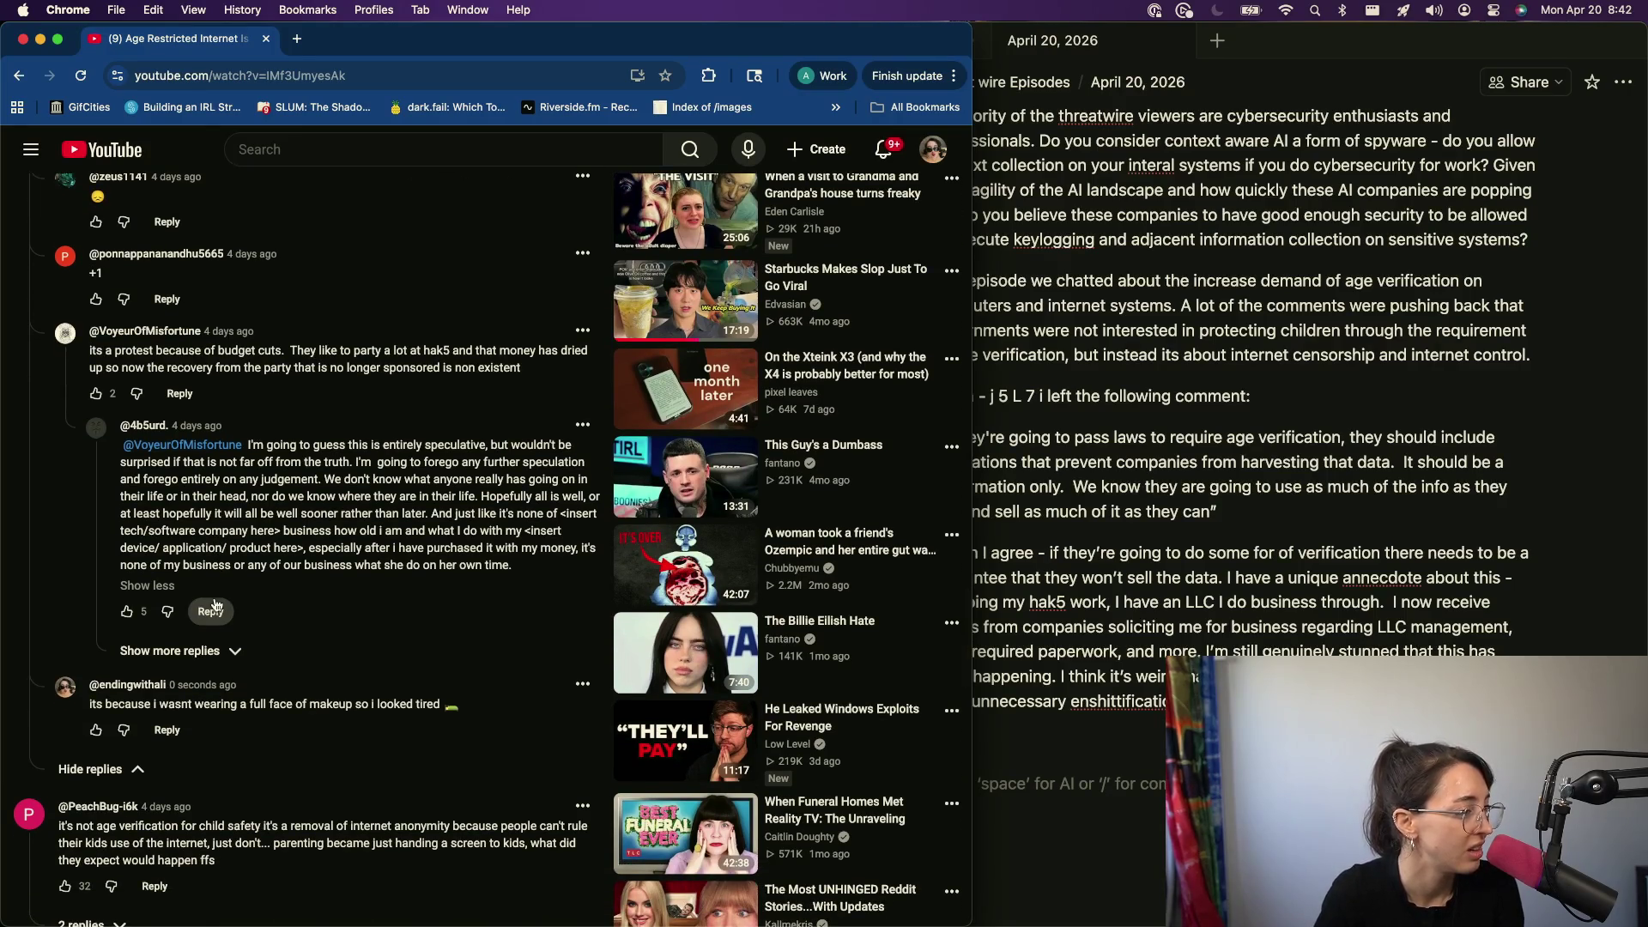
pyautogui.scroll(-5, 217, 605)
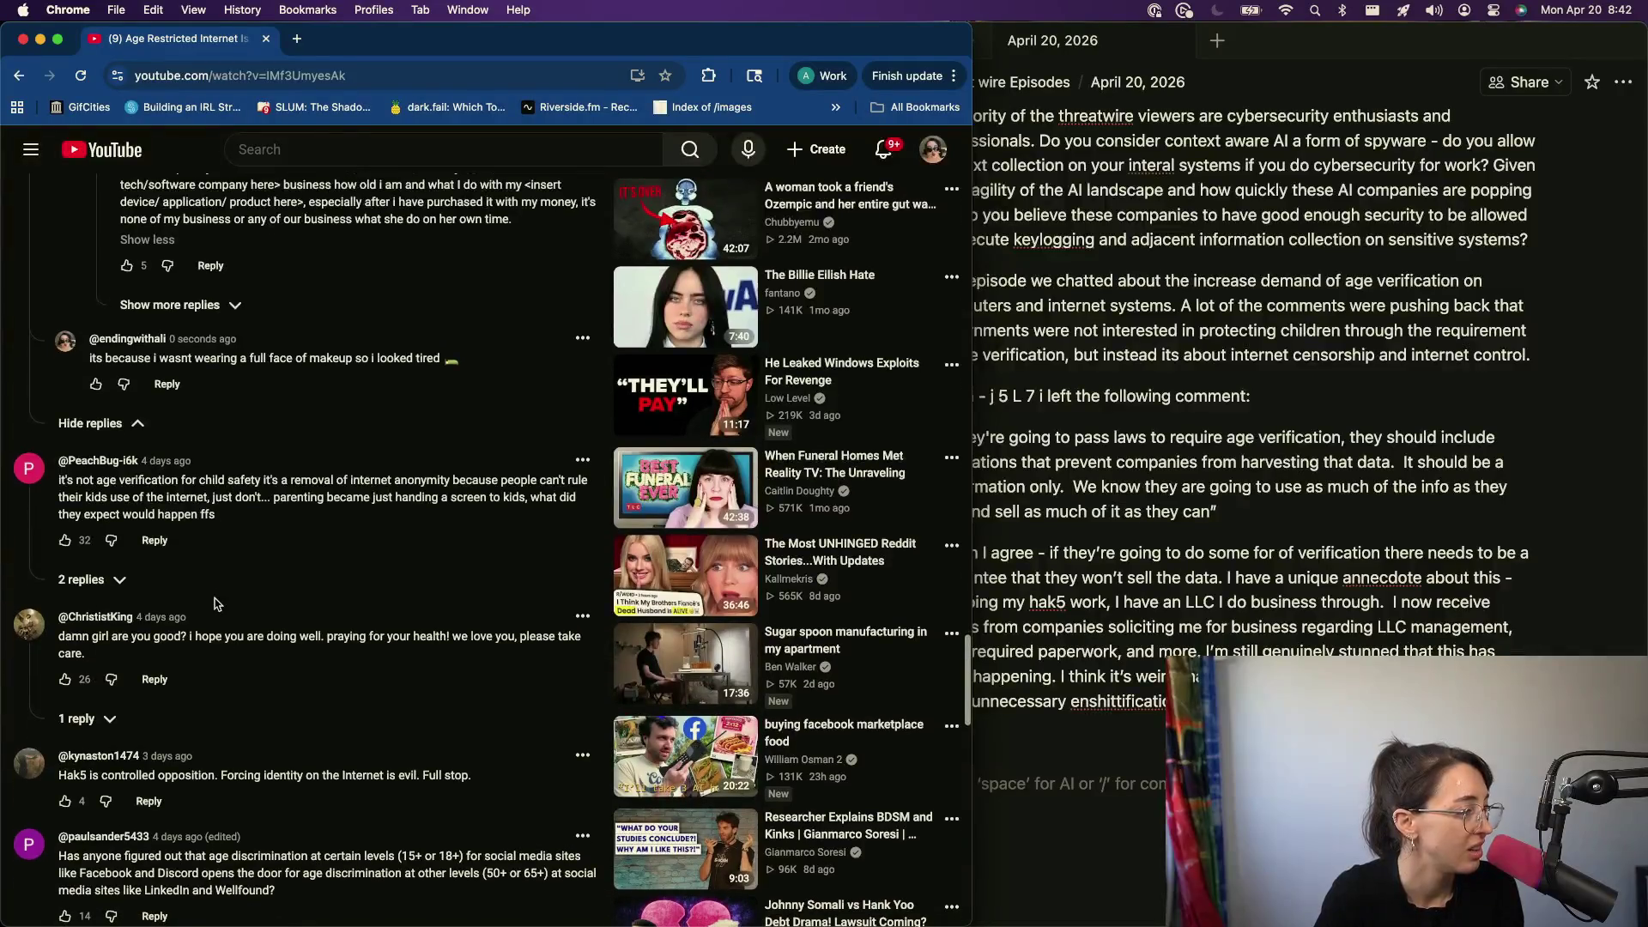
pyautogui.scroll(-2, 216, 605)
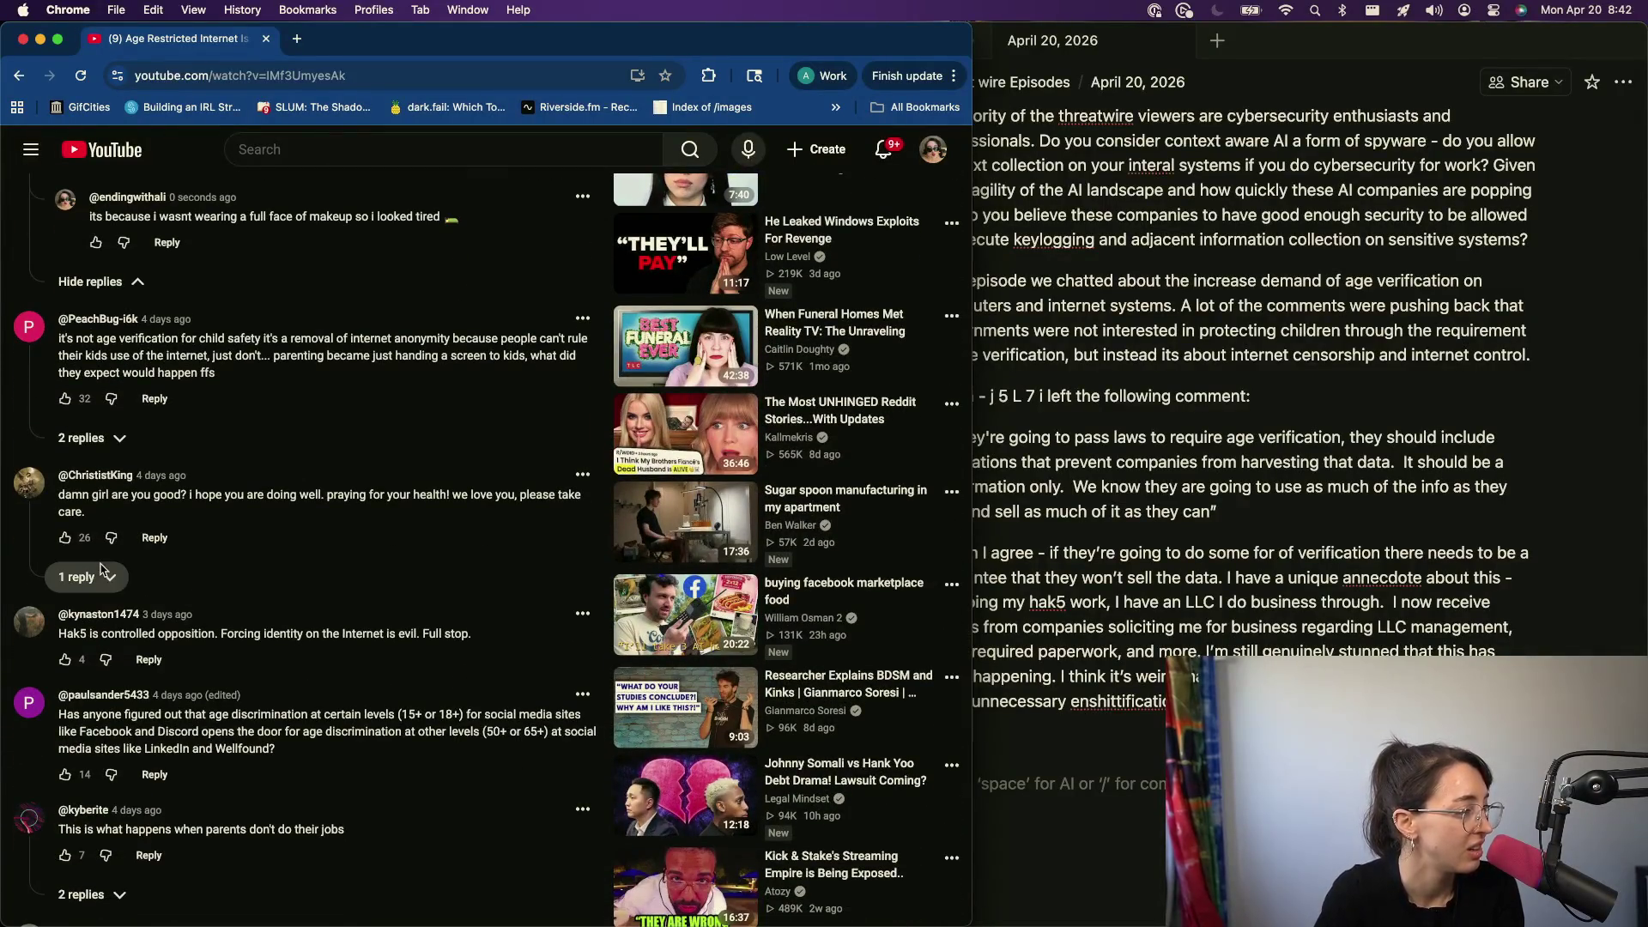
pyautogui.click(106, 575)
pyautogui.scroll(-1, 178, 576)
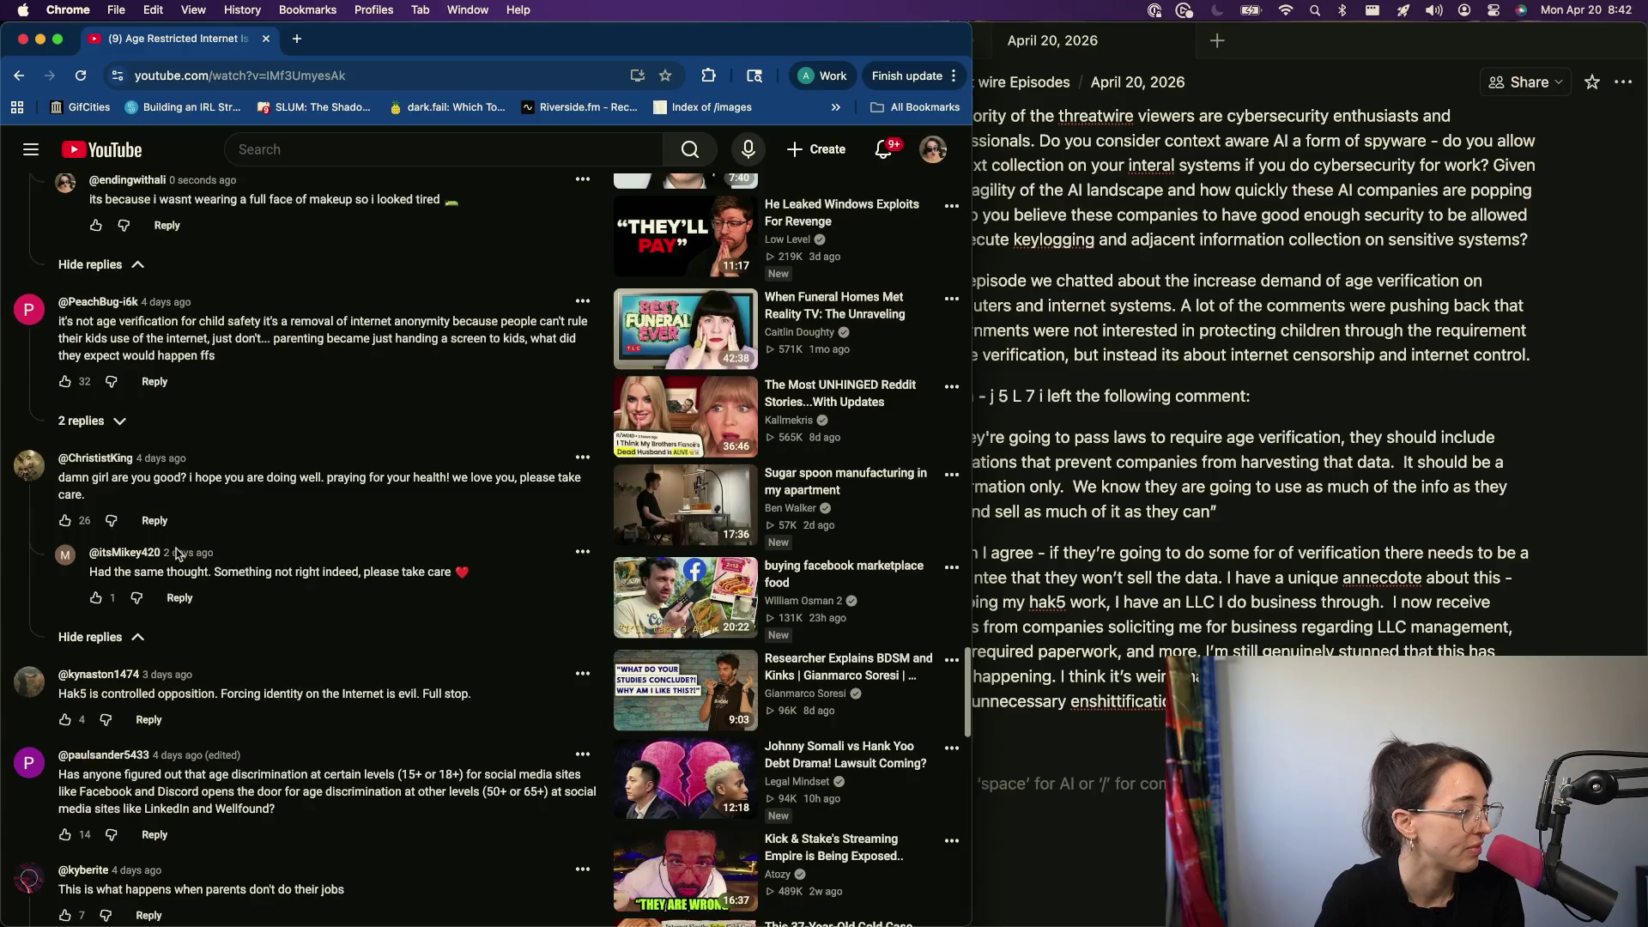
pyautogui.click(152, 521)
pyautogui.write('it')
pyautogui.write(' look weird because i put marscara on my bottom eye lashes. i')
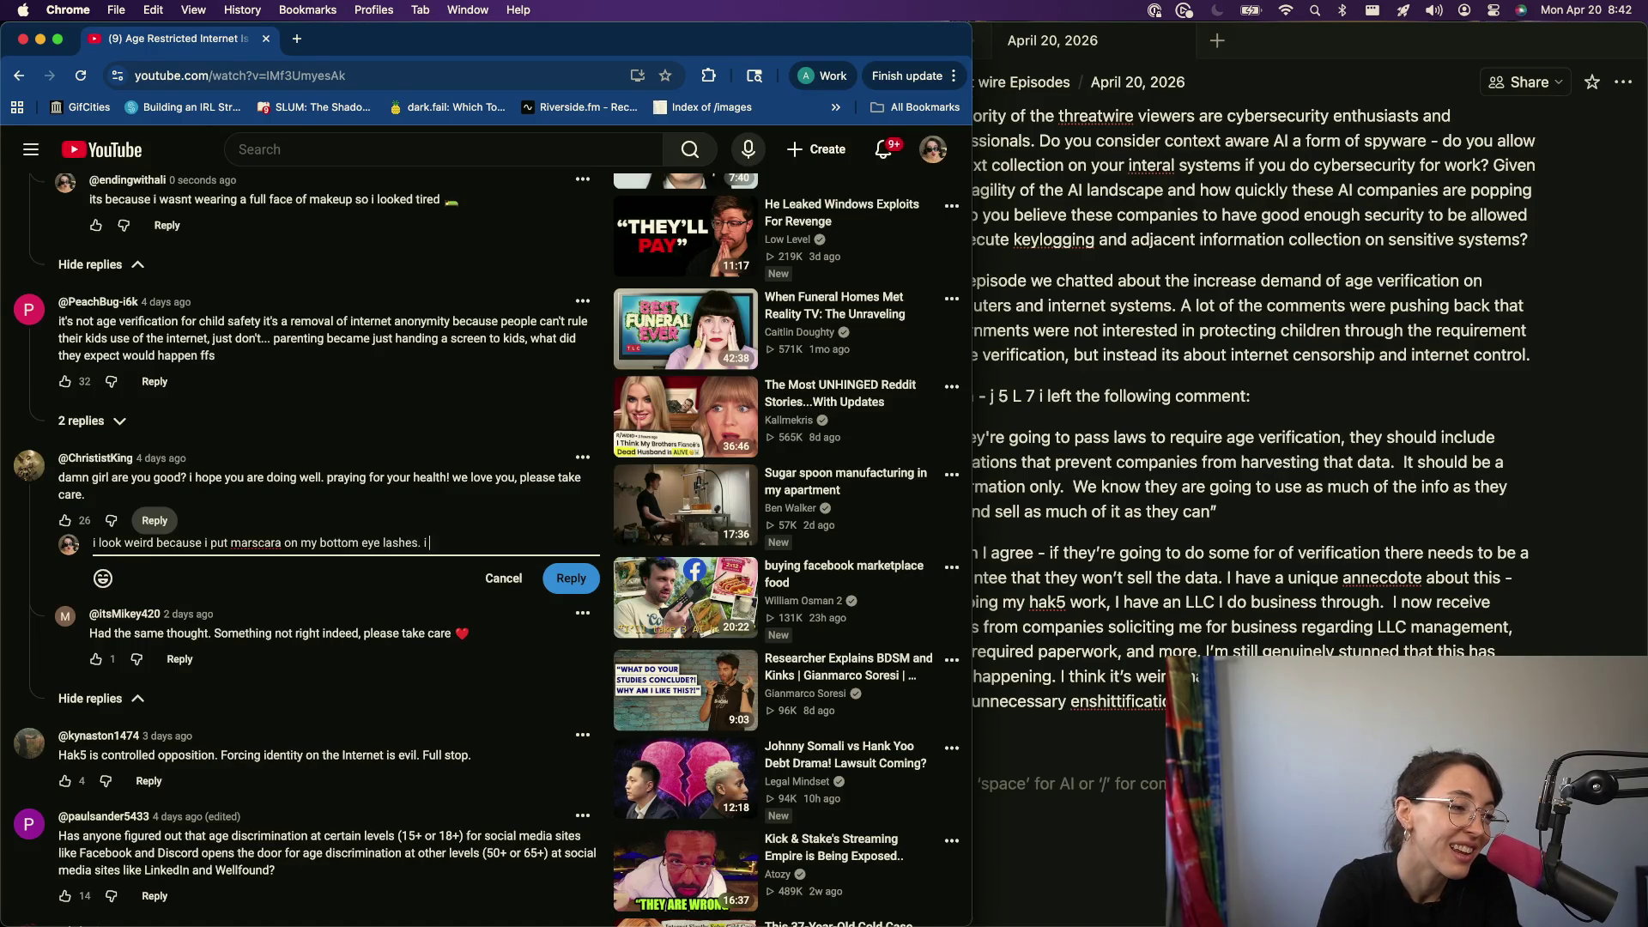
pyautogui.write(' thought i')
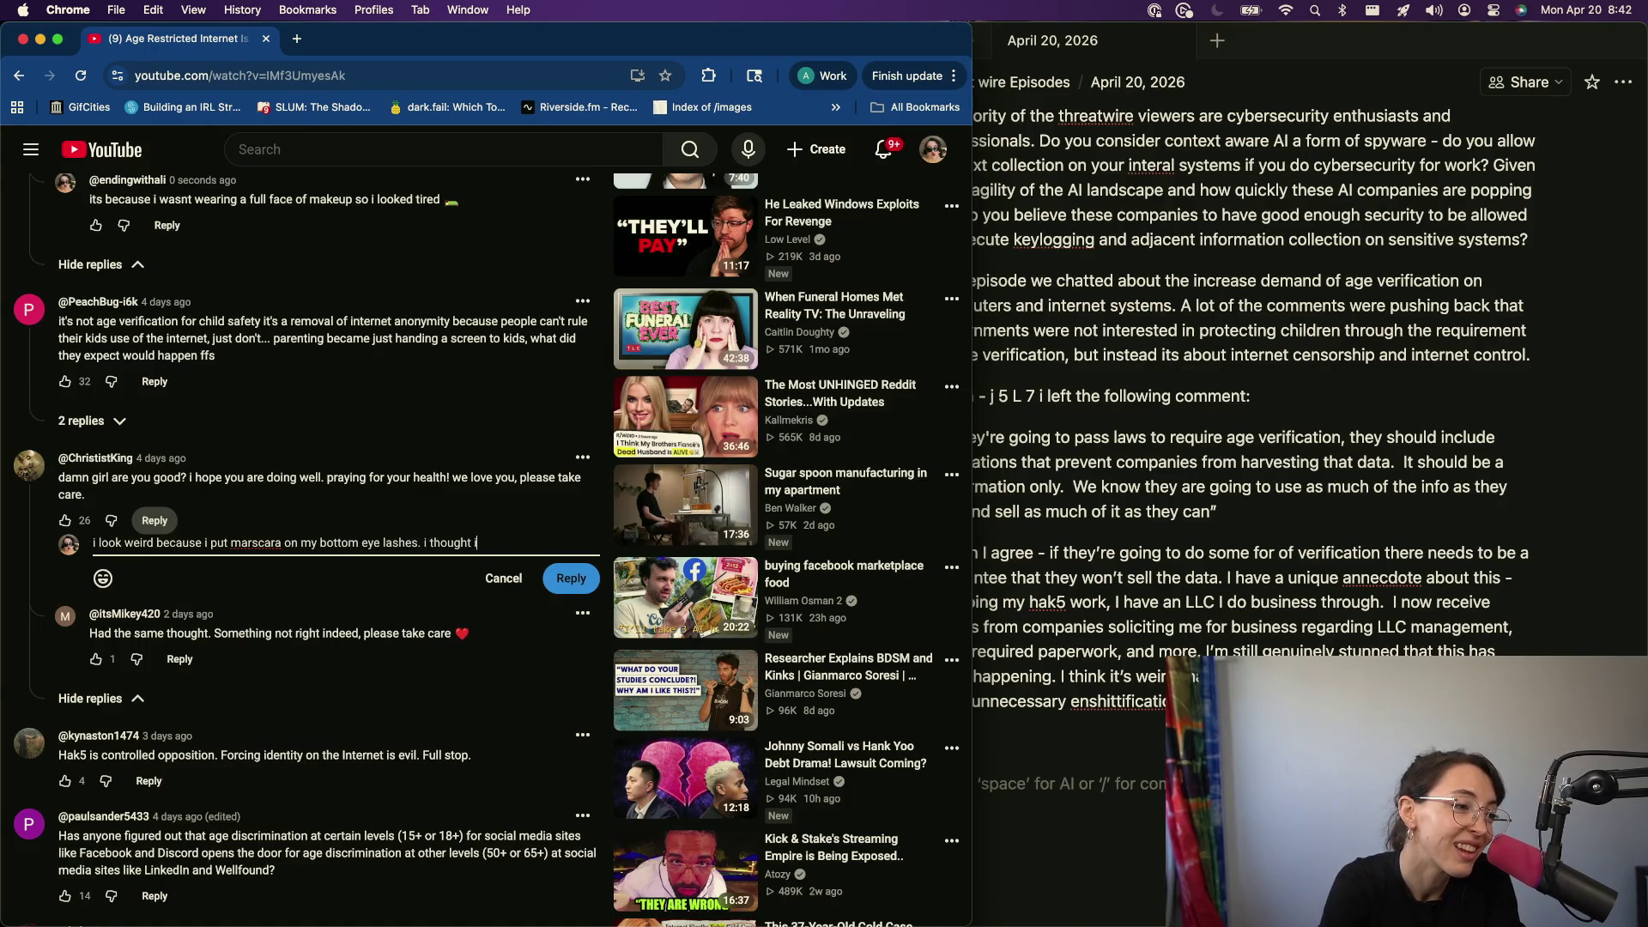
pyautogui.write("'d try something")
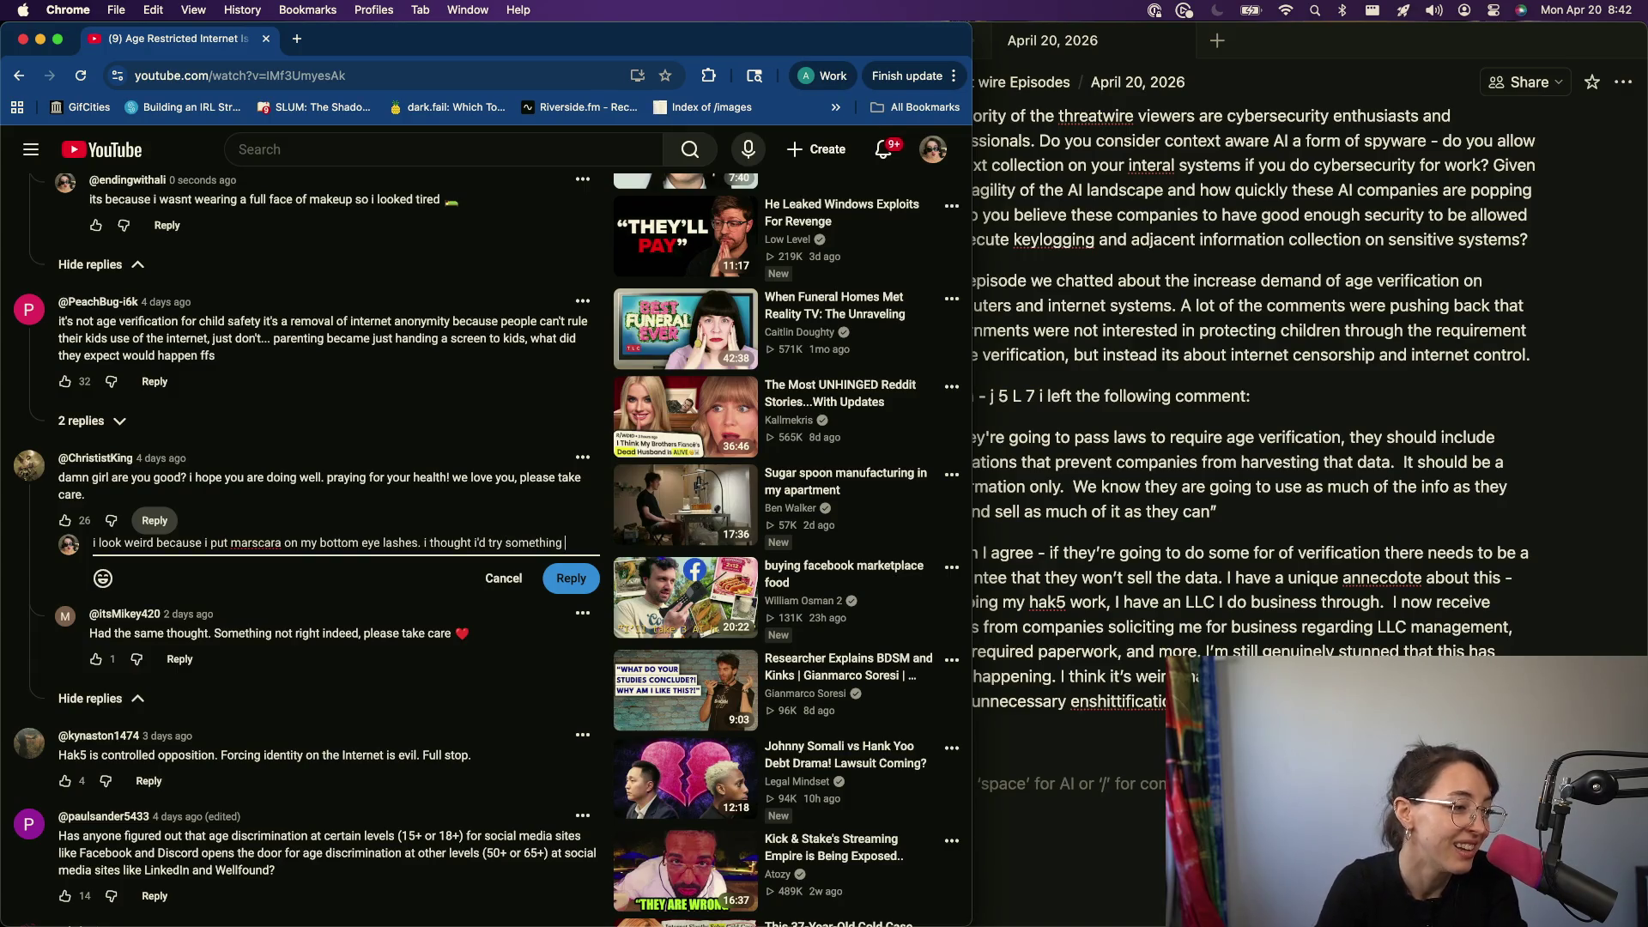
pyautogui.write(' amnd d')
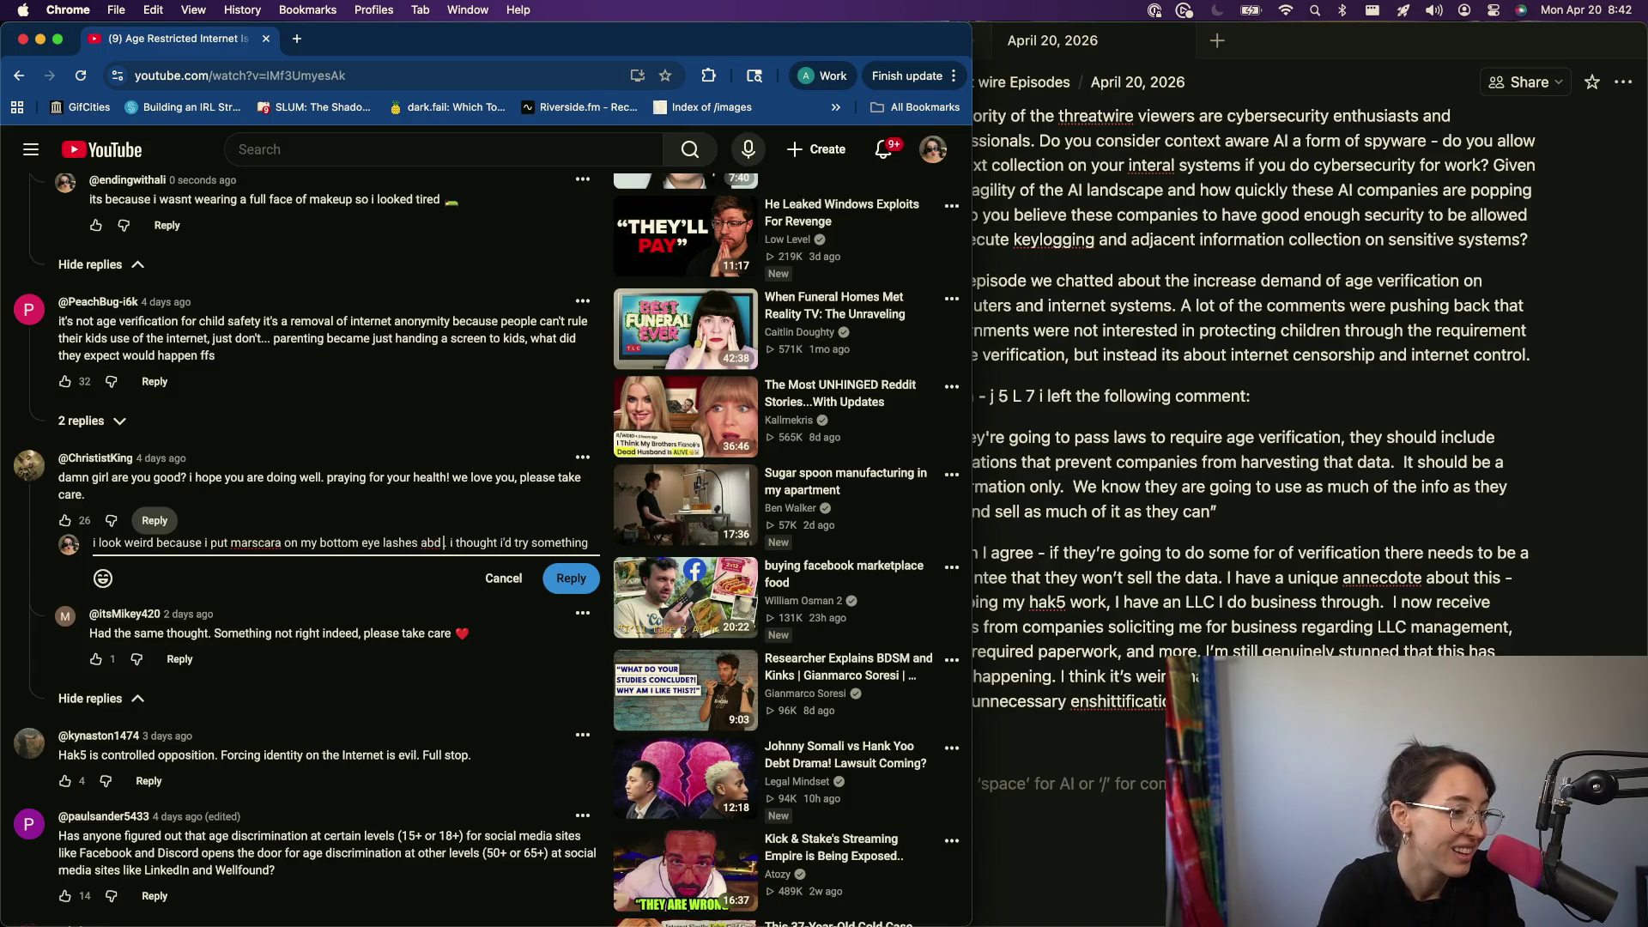
# - Post the reply about trying mascara without full makeup, ending 'something different LMAO'
pyautogui.press('BackSpace')
pyautogui.press('BackSpace')
pyautogui.press('BackSpace')
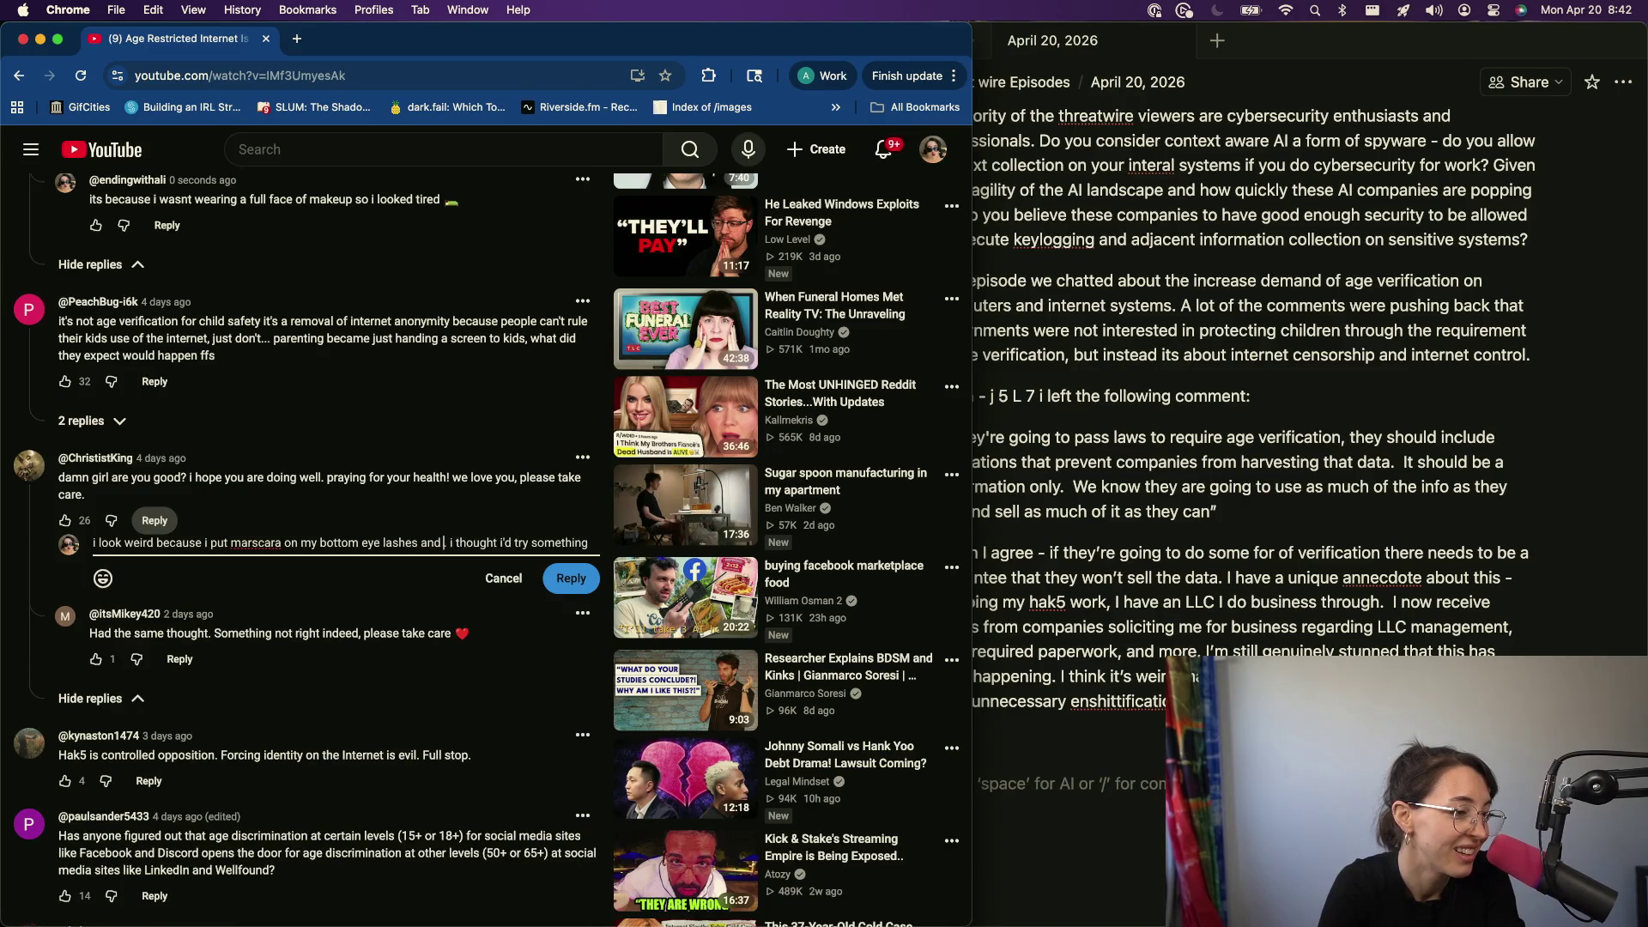
pyautogui.write("nd didn.'t do a full face of make up (so no blush or bronzer)")
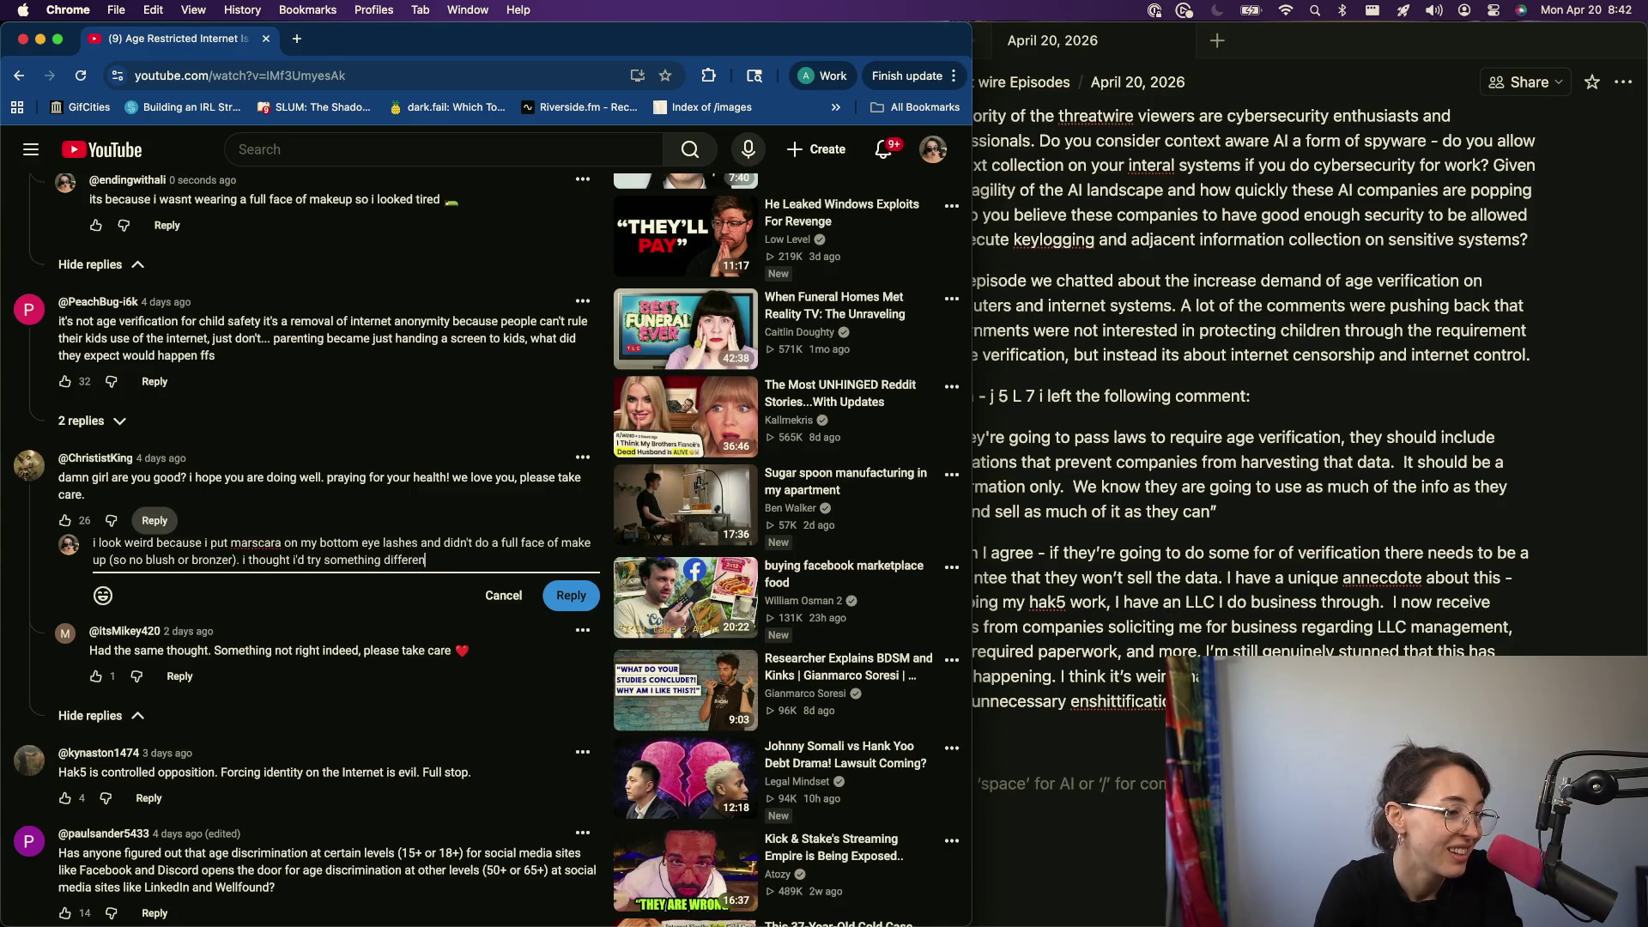
pyautogui.press('BackSpace')
pyautogui.press('BackSpace')
pyautogui.press('BackSpace')
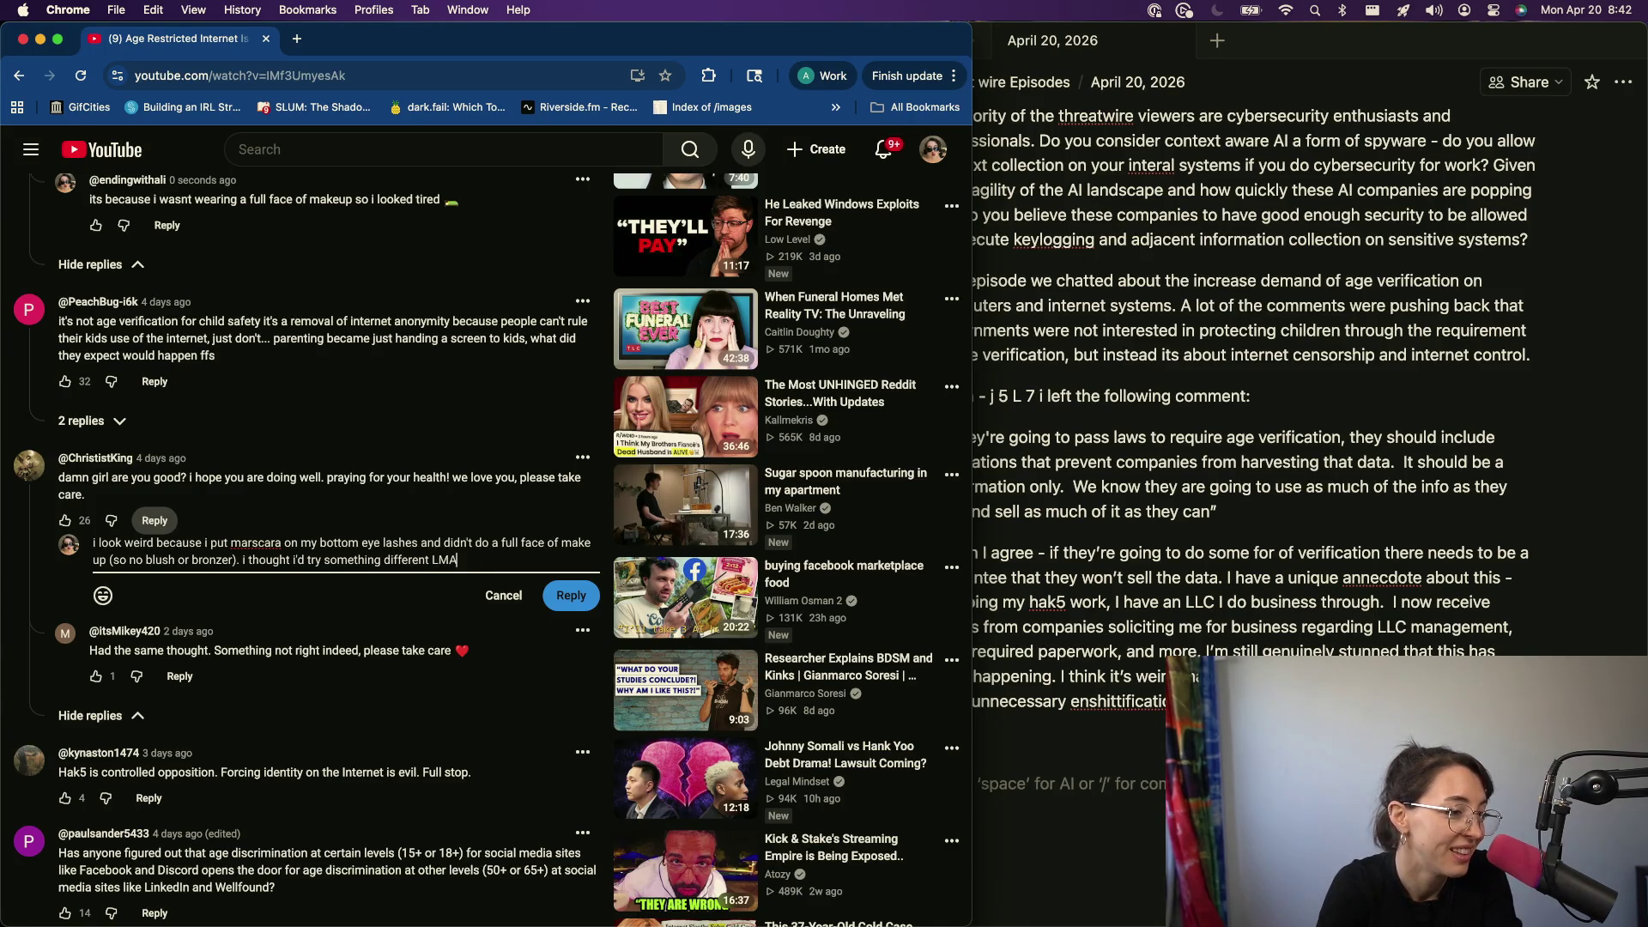
pyautogui.write('O')
pyautogui.click(562, 595)
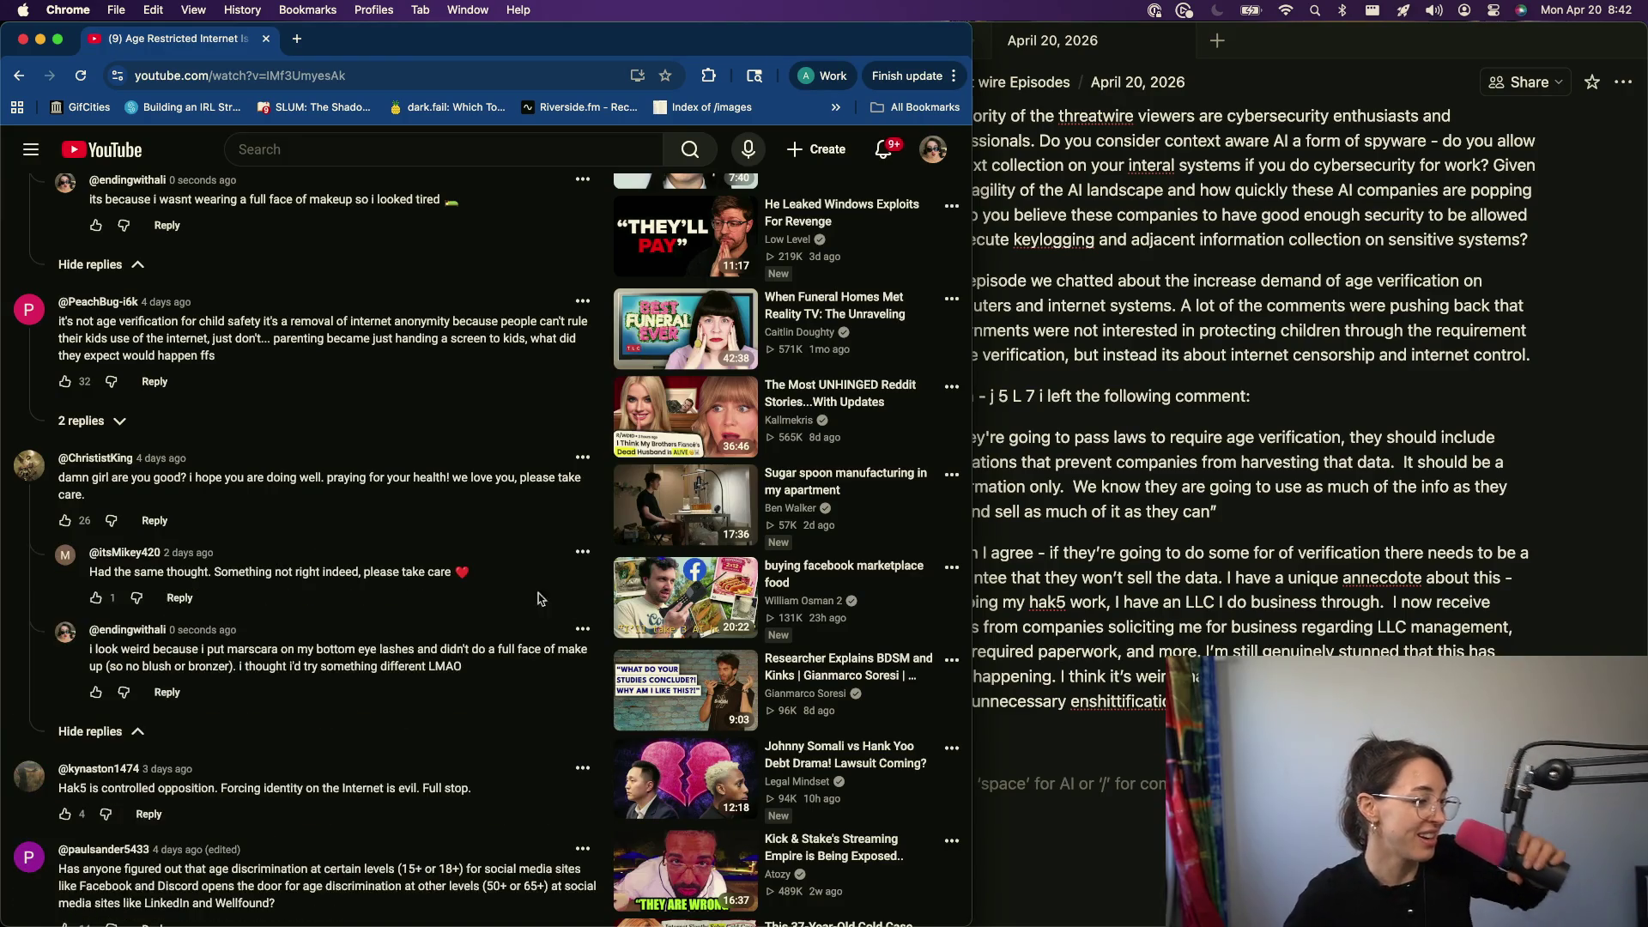
pyautogui.scroll(-1, 555, 598)
pyautogui.scroll(-1, 515, 644)
pyautogui.scroll(-3, 477, 696)
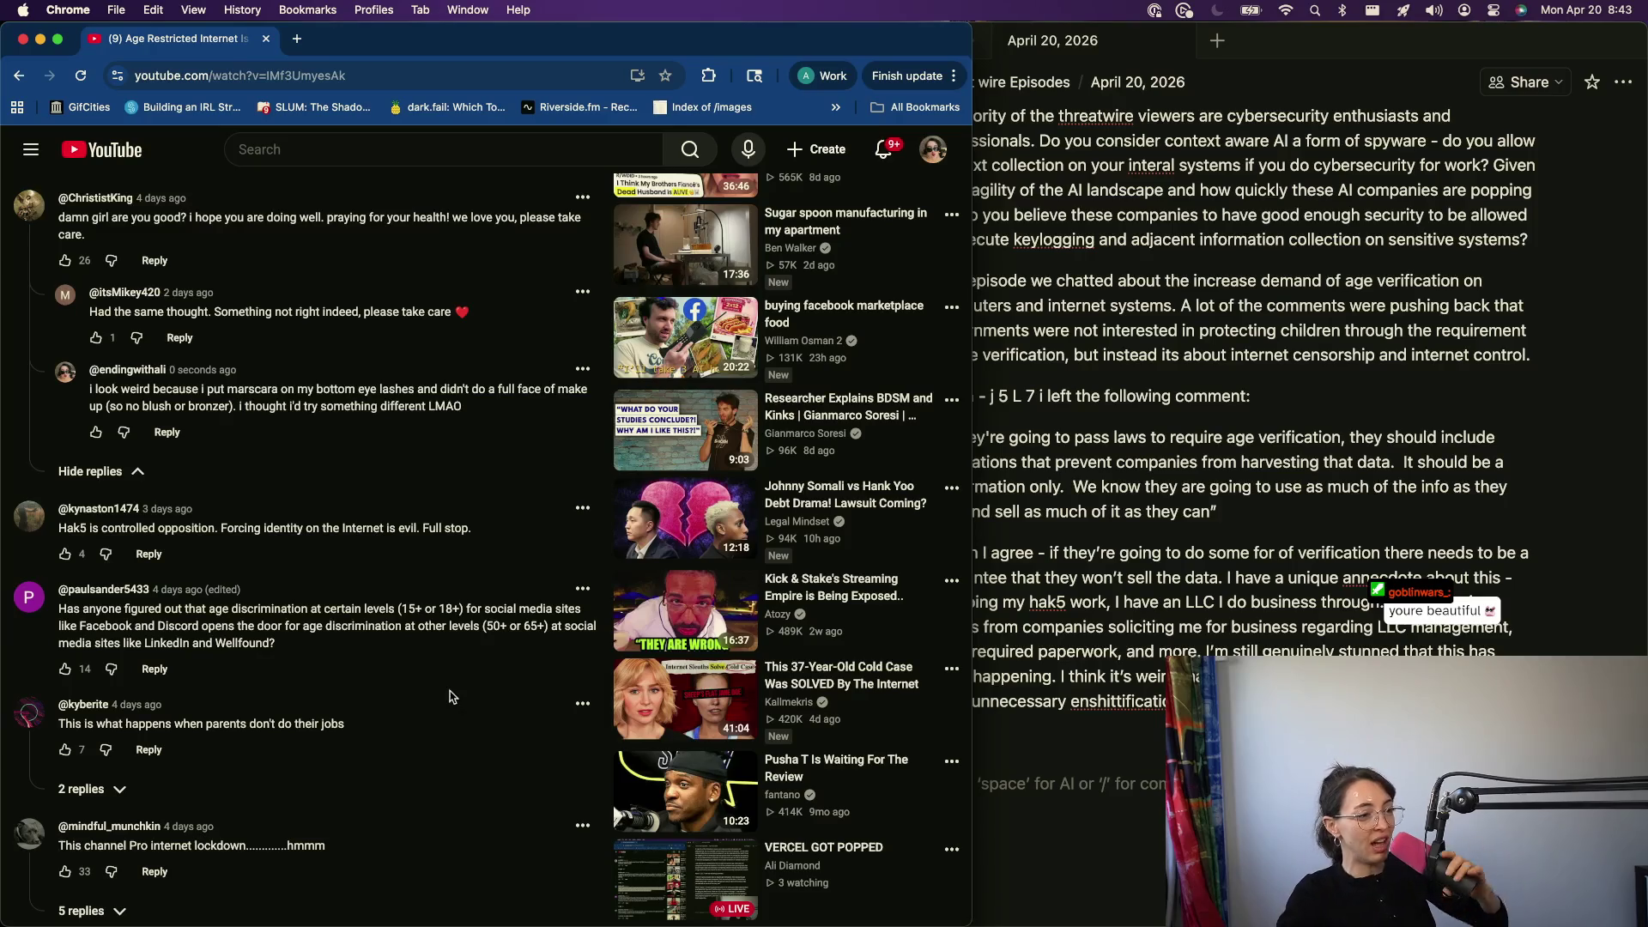
pyautogui.scroll(-3, 200, 743)
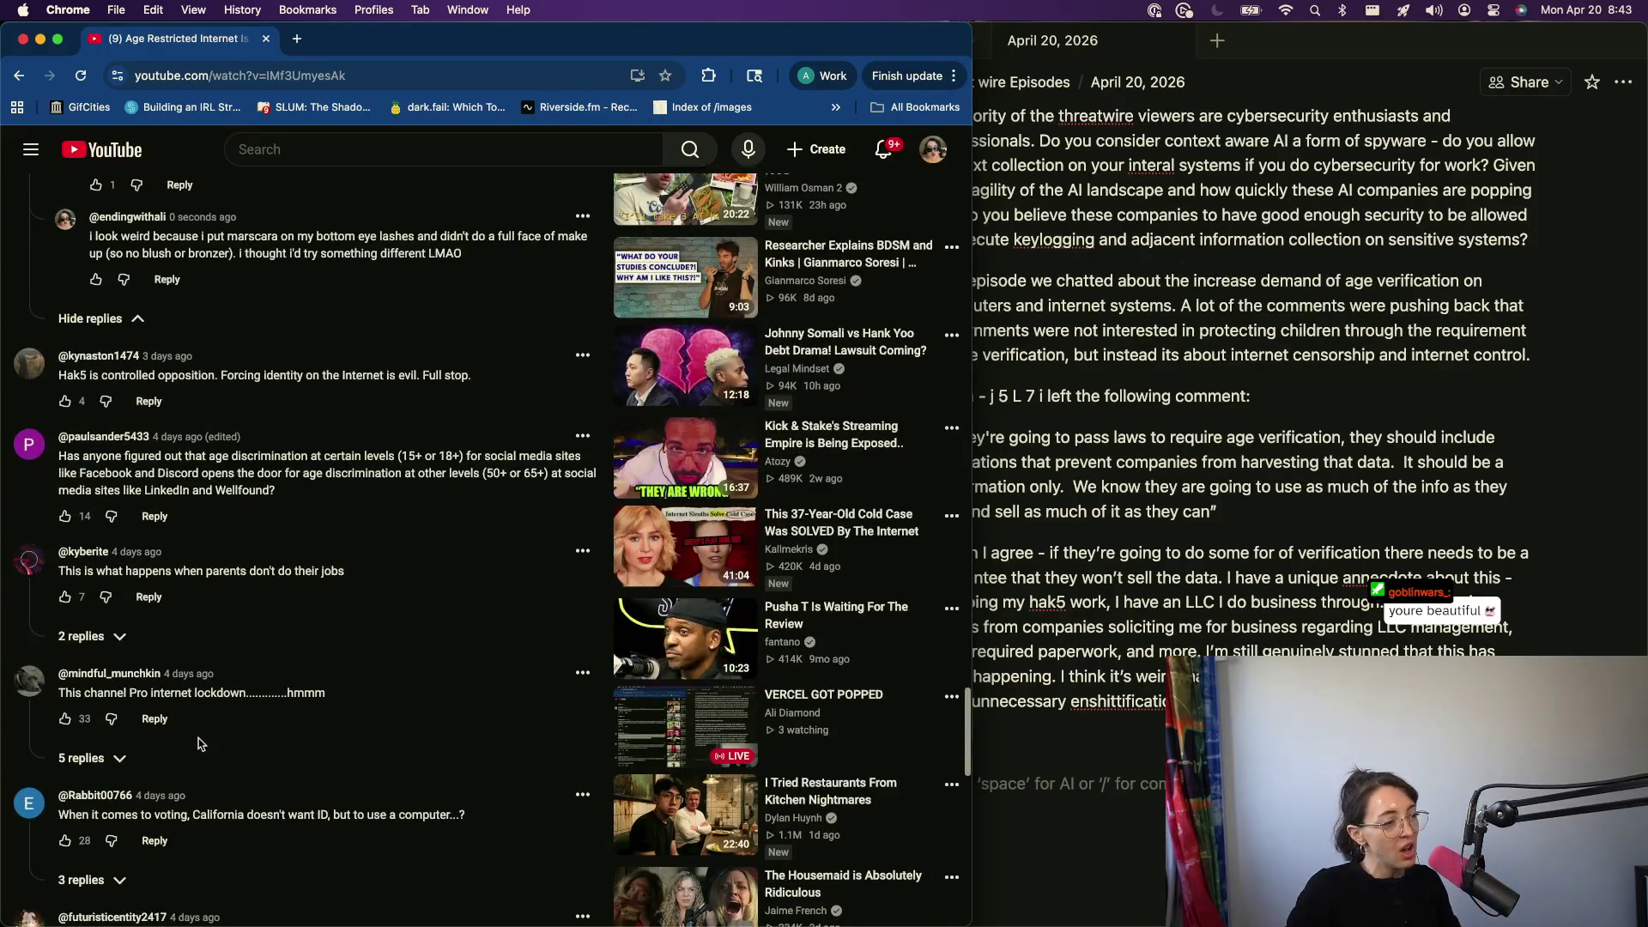
pyautogui.scroll(-1, 198, 743)
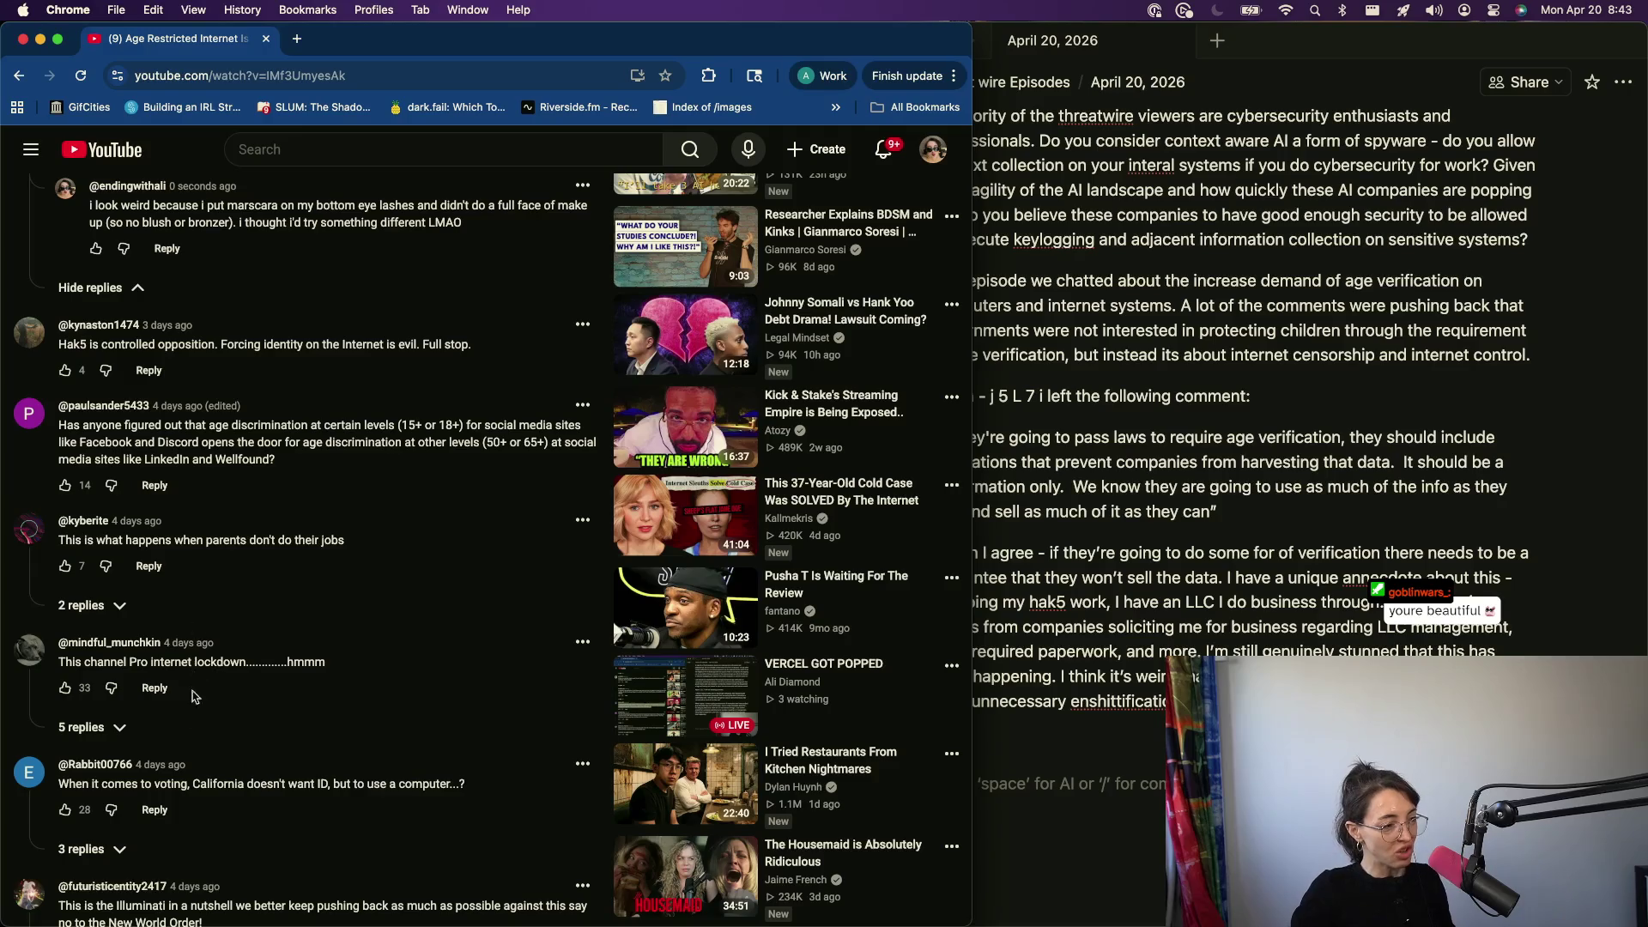
pyautogui.scroll(-3, 187, 719)
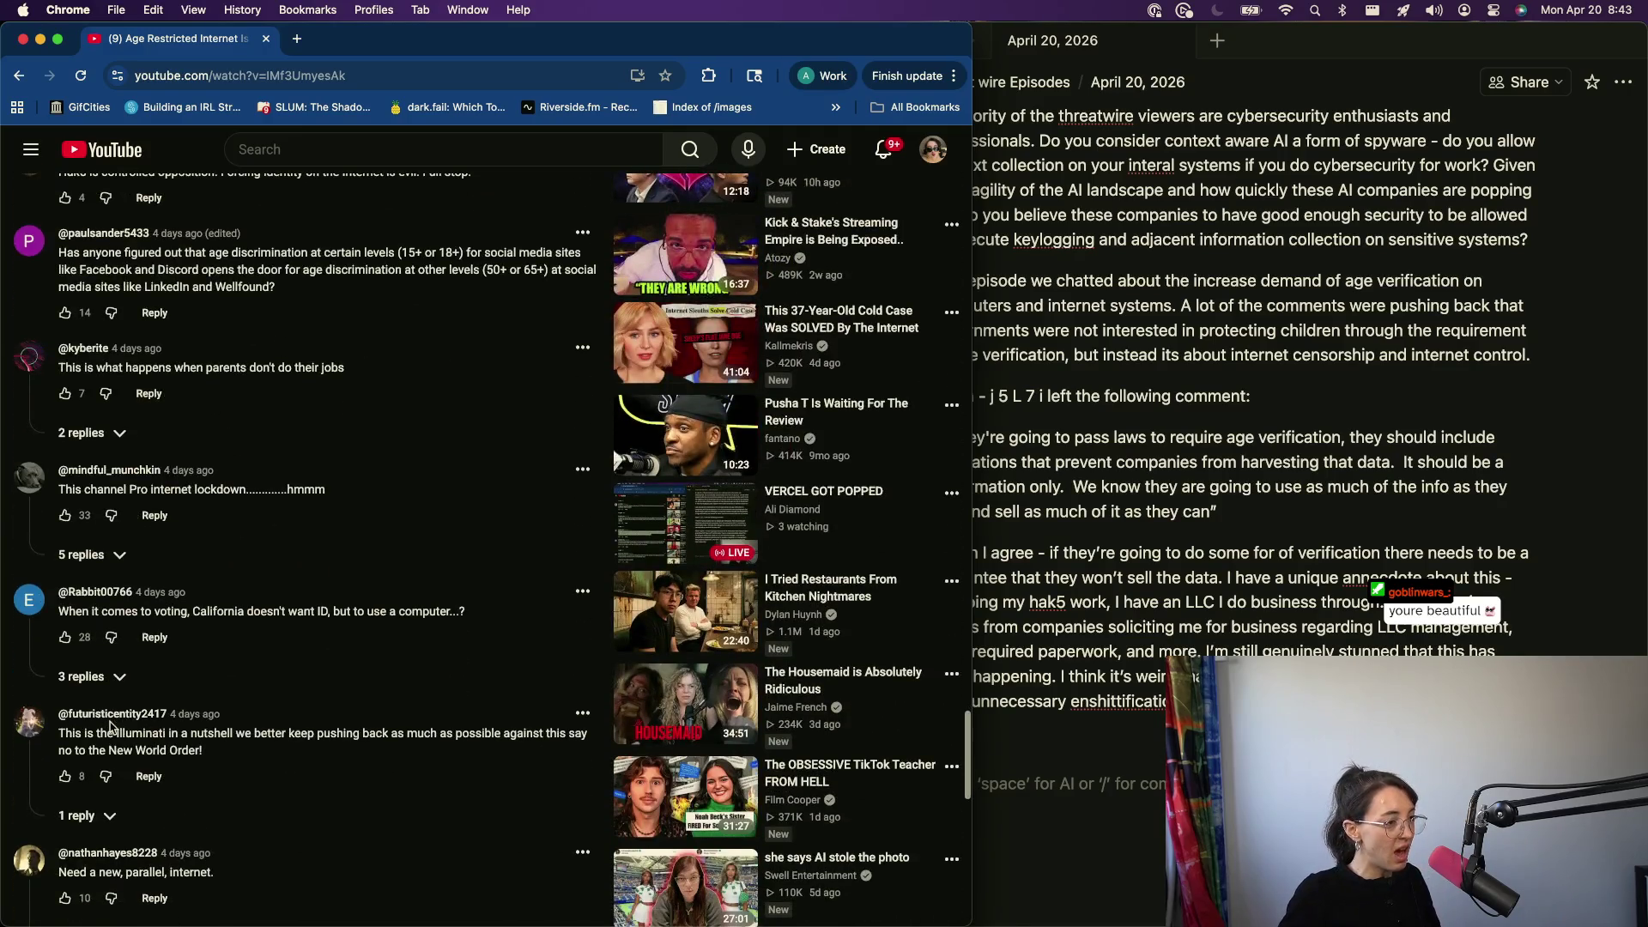
# - Expand the reply threads under the internet lockdown and parallel internet comments
pyautogui.click(83, 555)
pyautogui.scroll(-1, 193, 668)
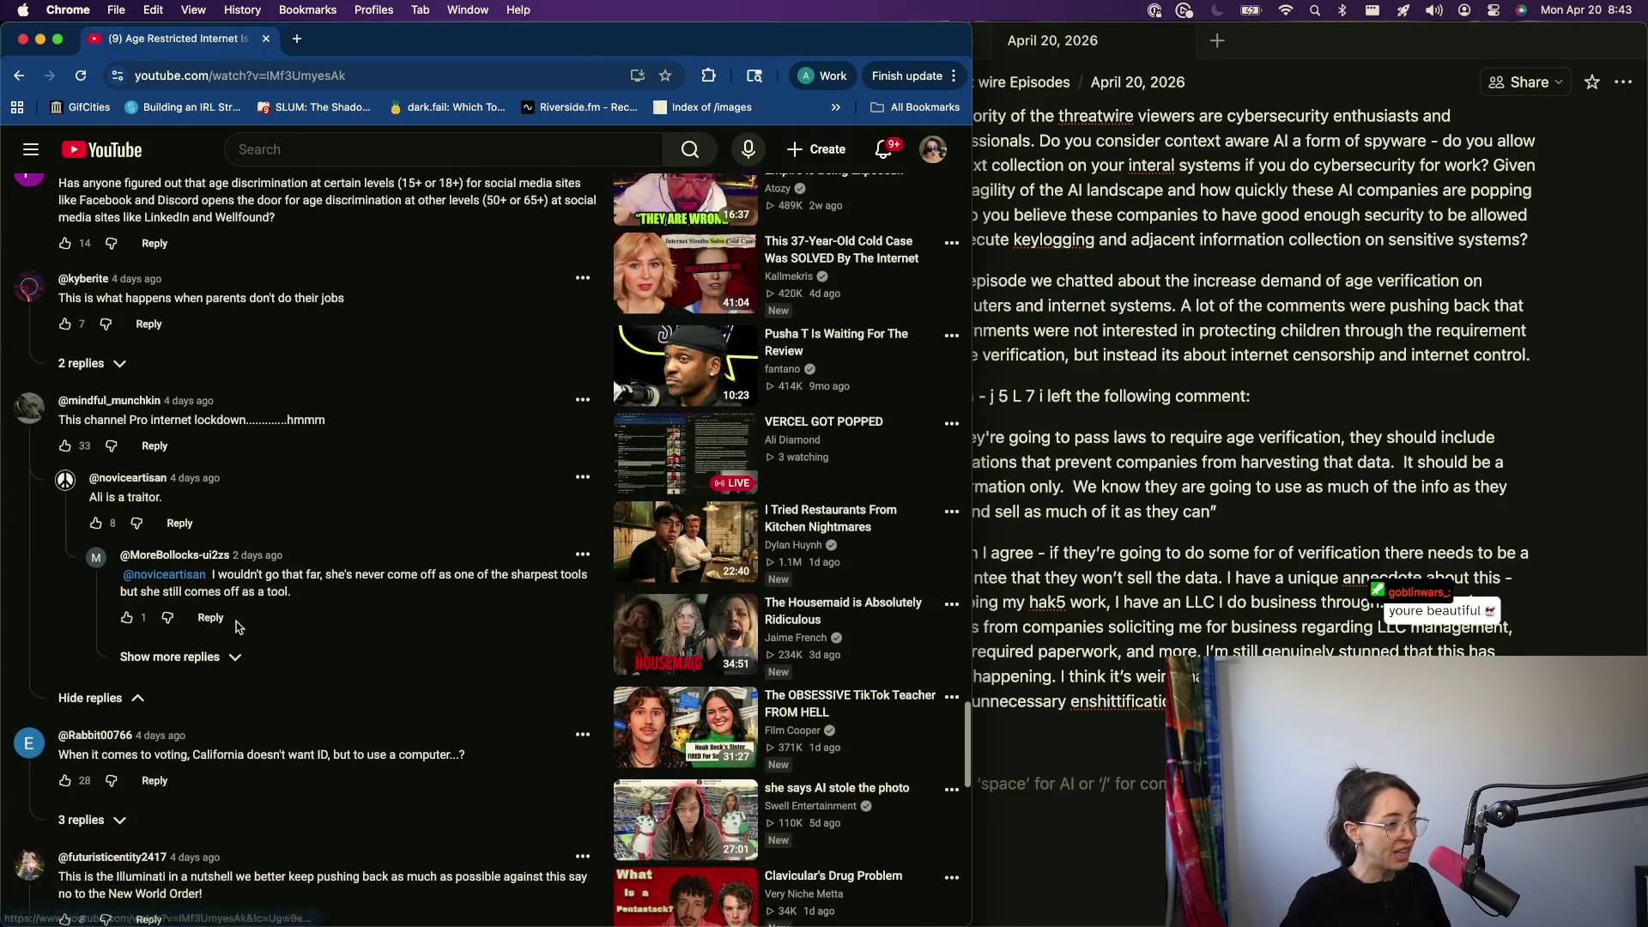
pyautogui.click(194, 668)
pyautogui.scroll(-5, 184, 550)
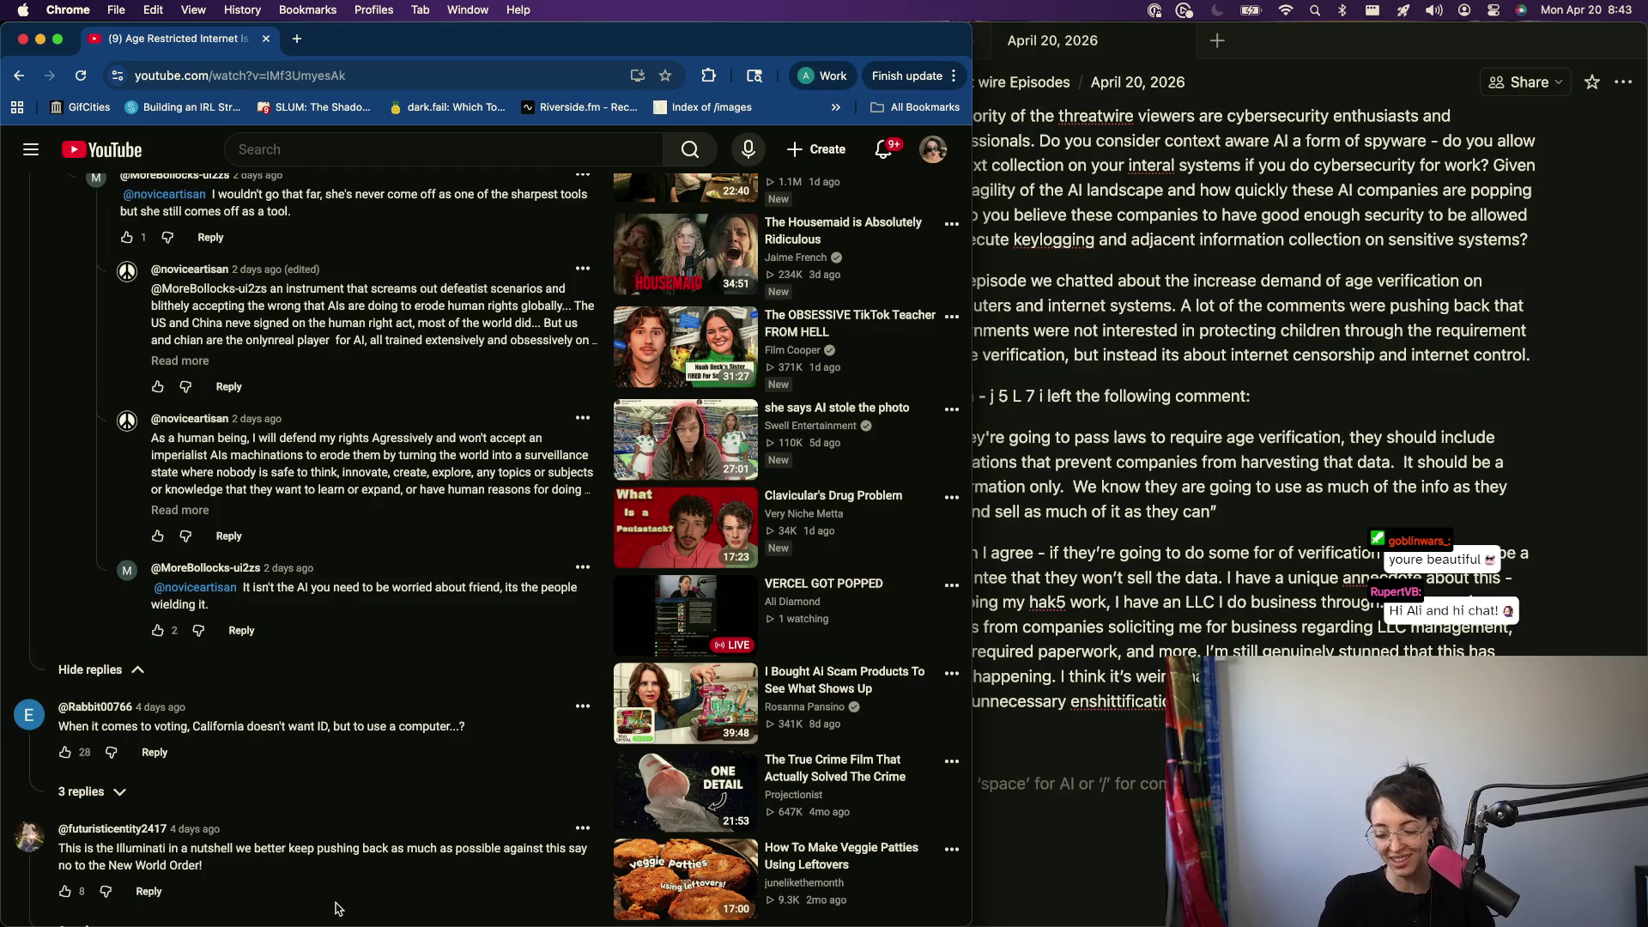
pyautogui.scroll(-5, 215, 666)
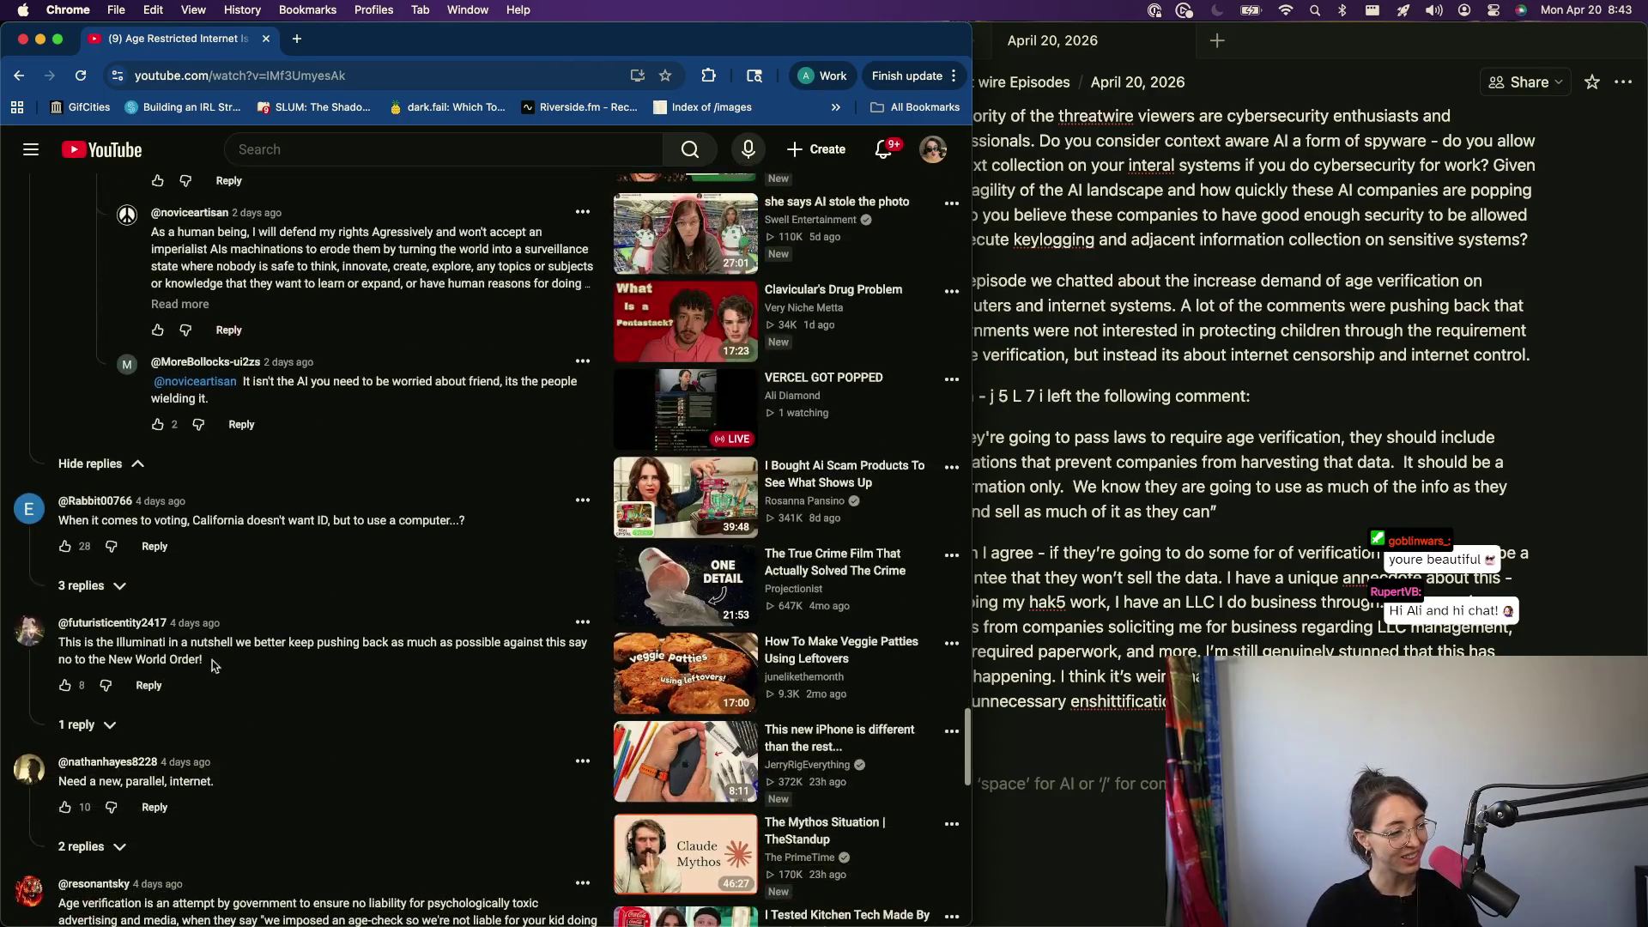
pyautogui.click(104, 659)
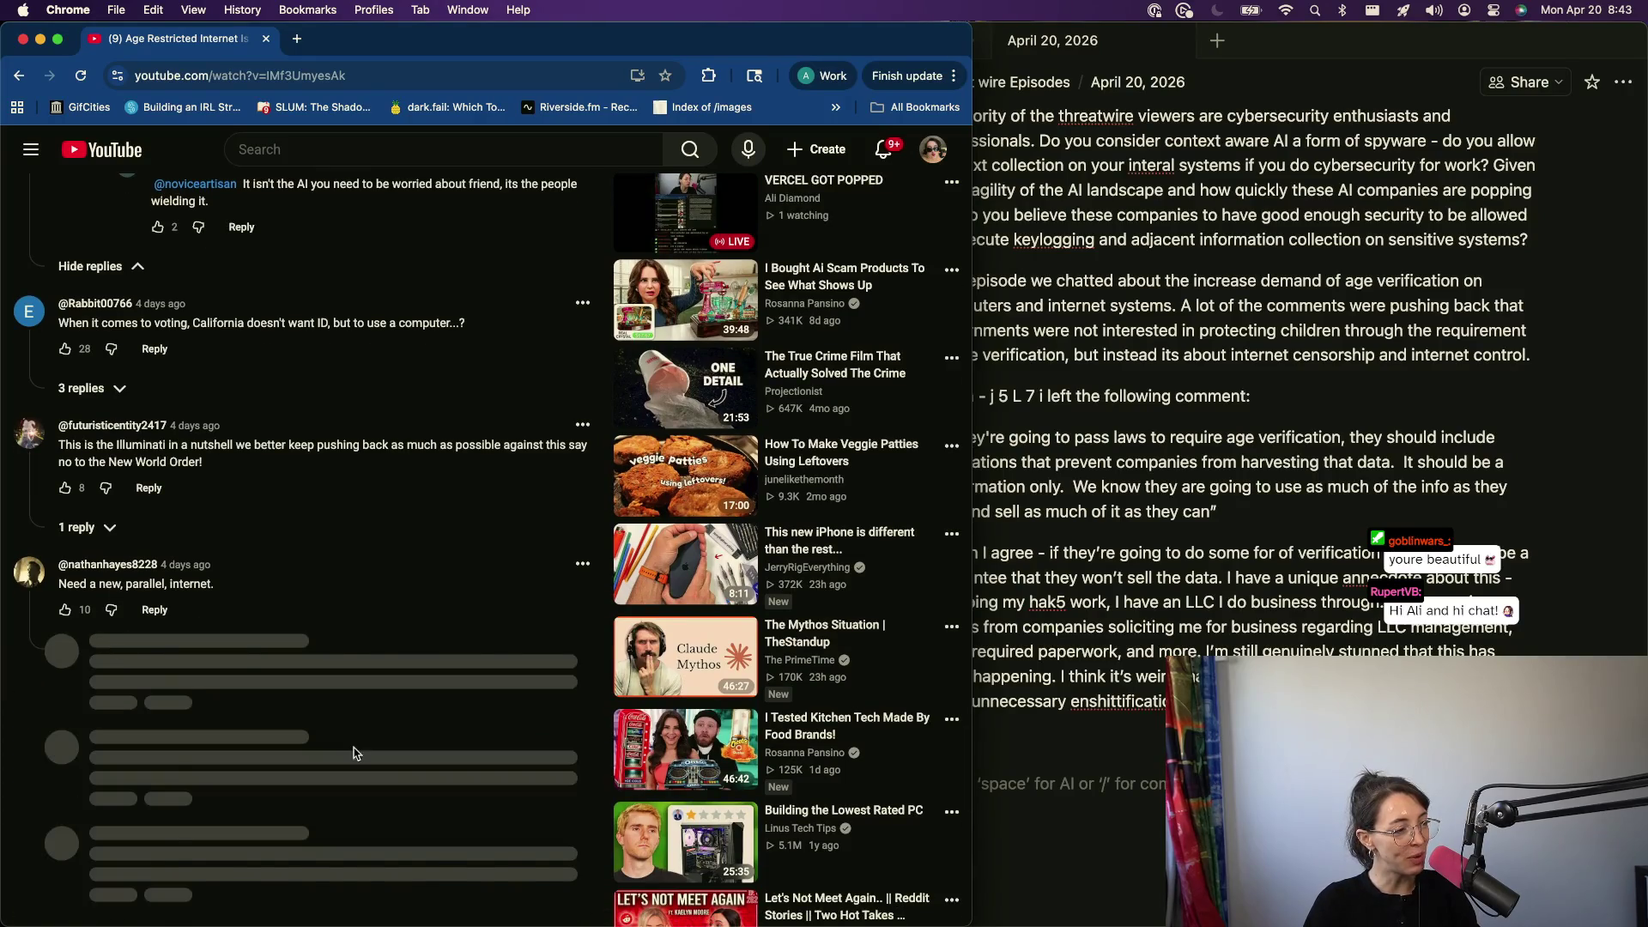
pyautogui.scroll(-4, 335, 718)
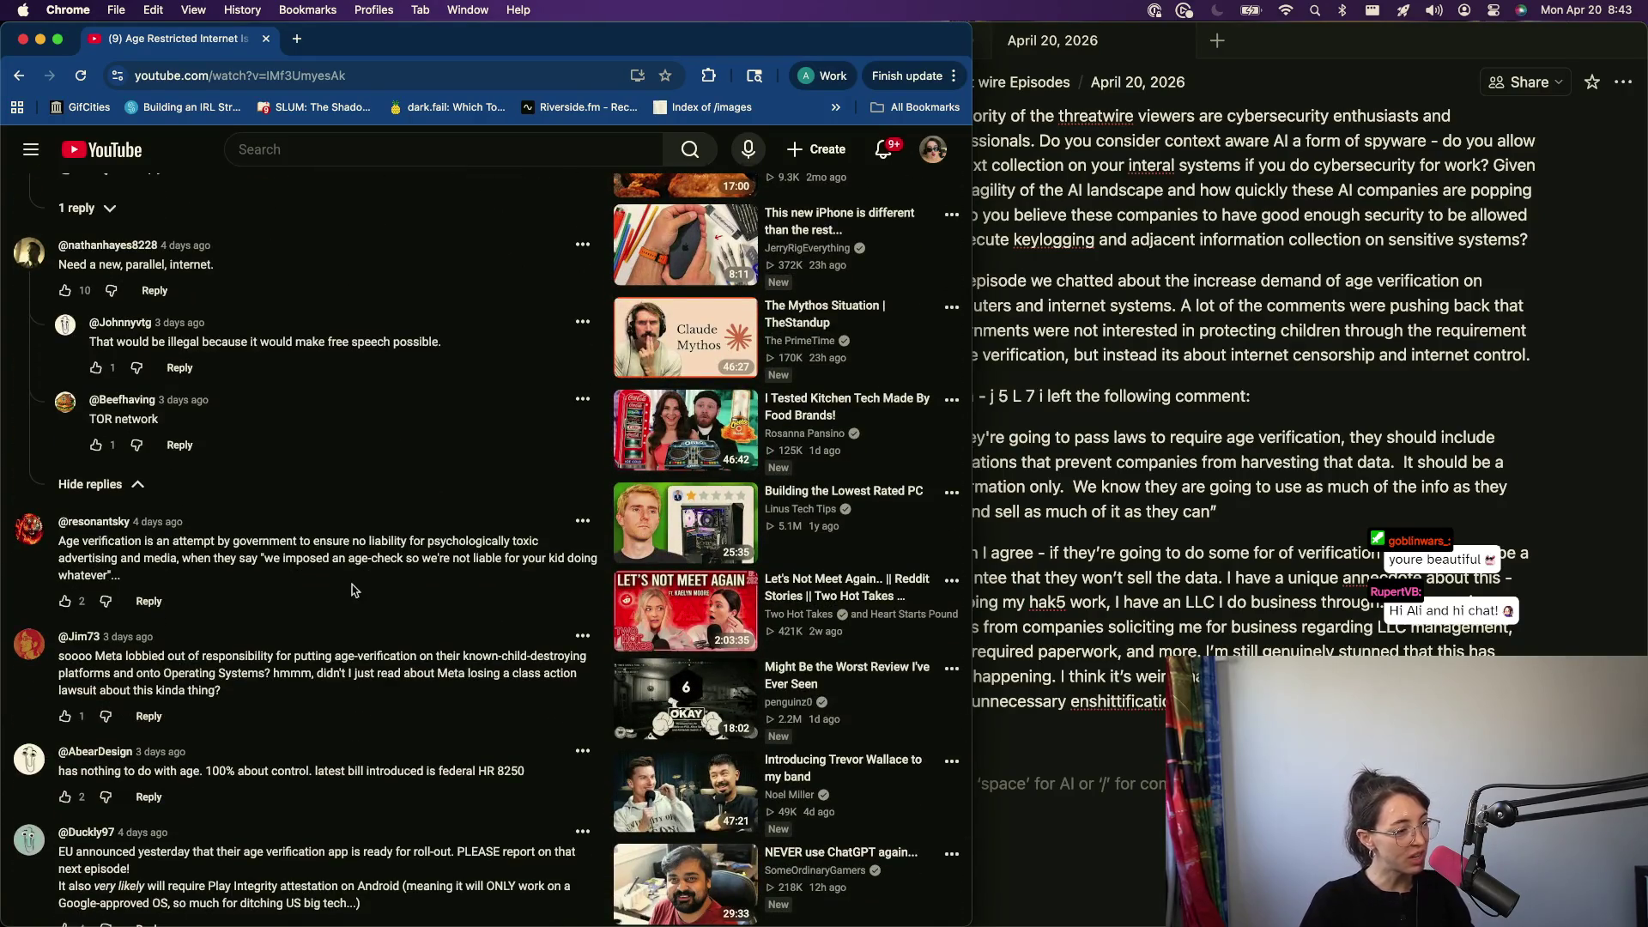
pyautogui.scroll(-2, 355, 590)
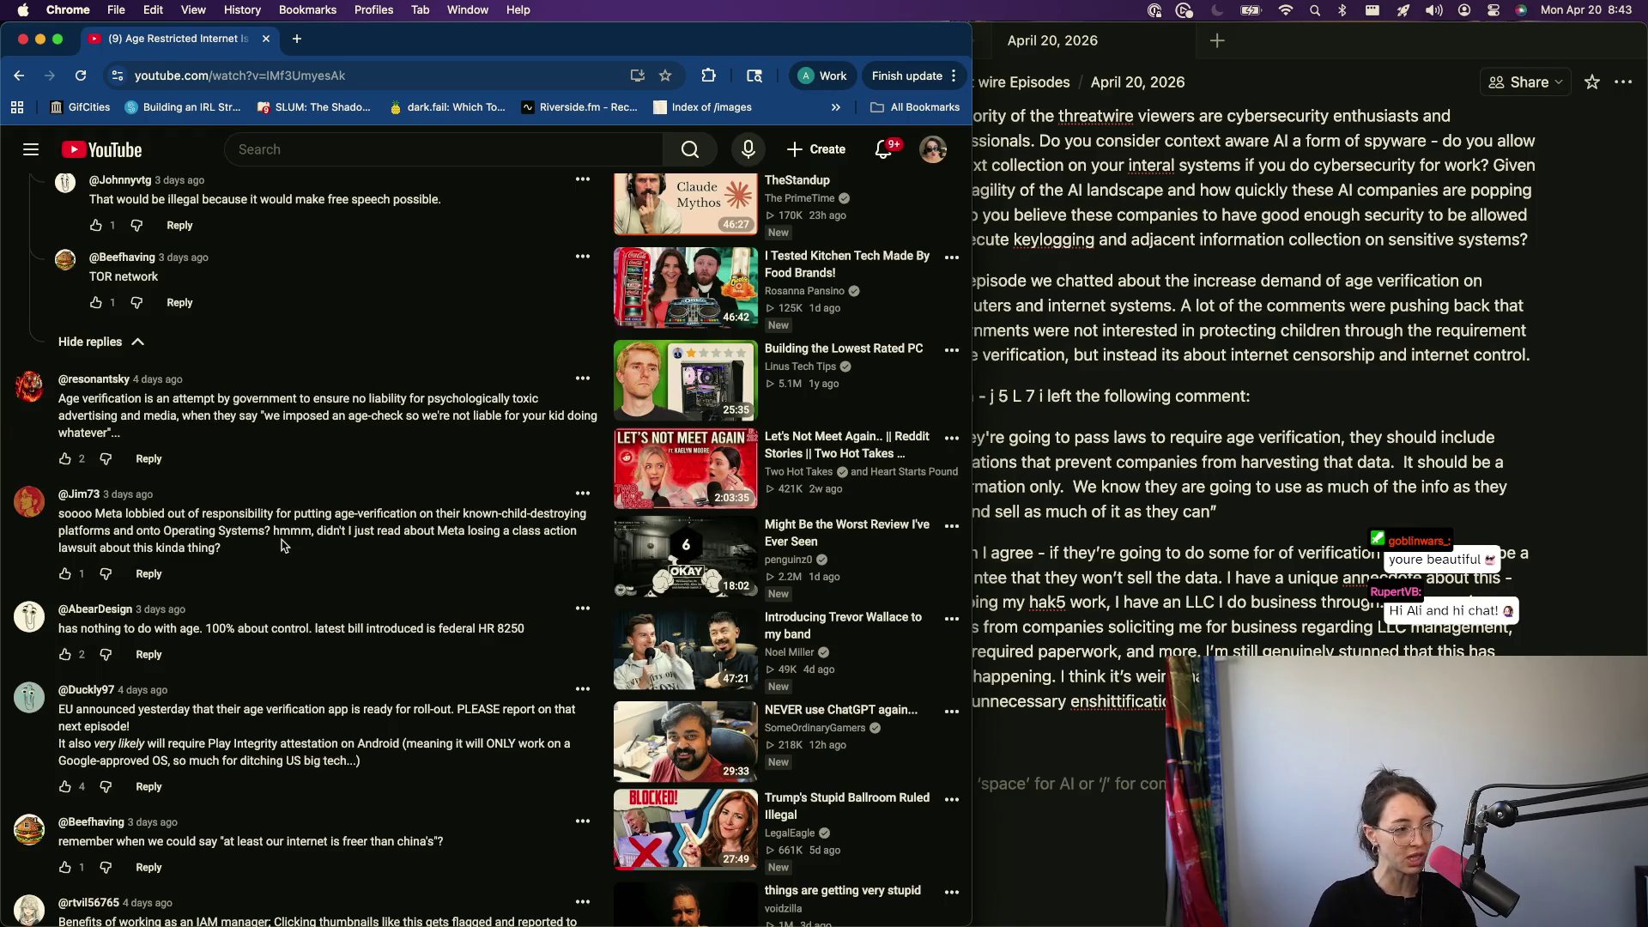
pyautogui.scroll(-2, 281, 545)
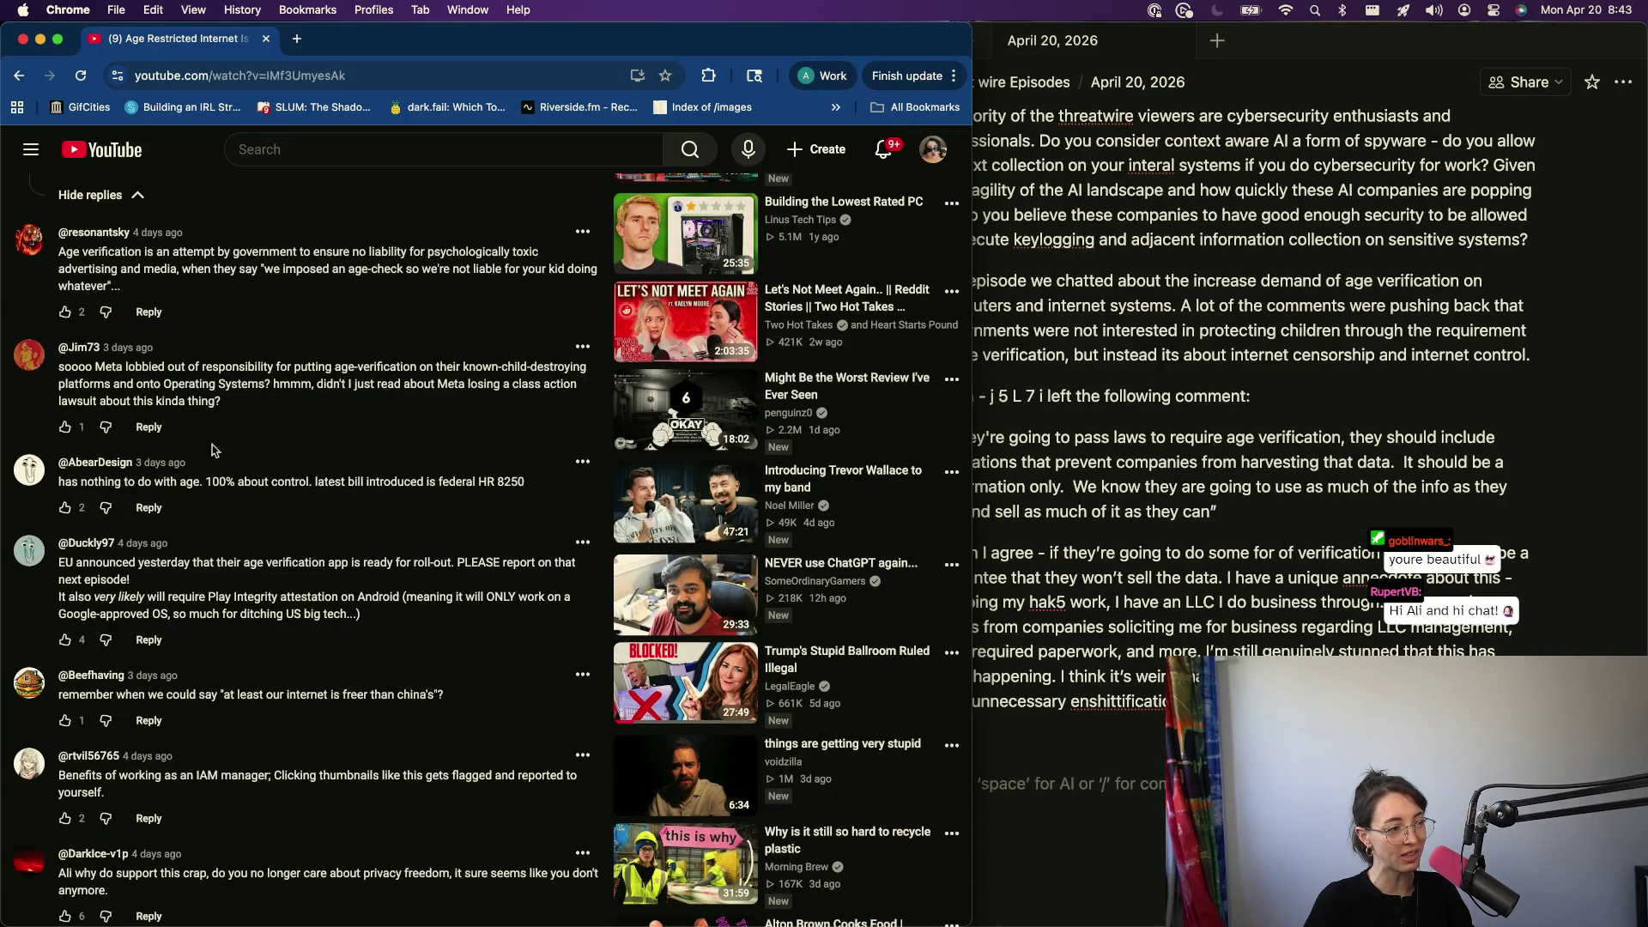
pyautogui.scroll(-2, 131, 636)
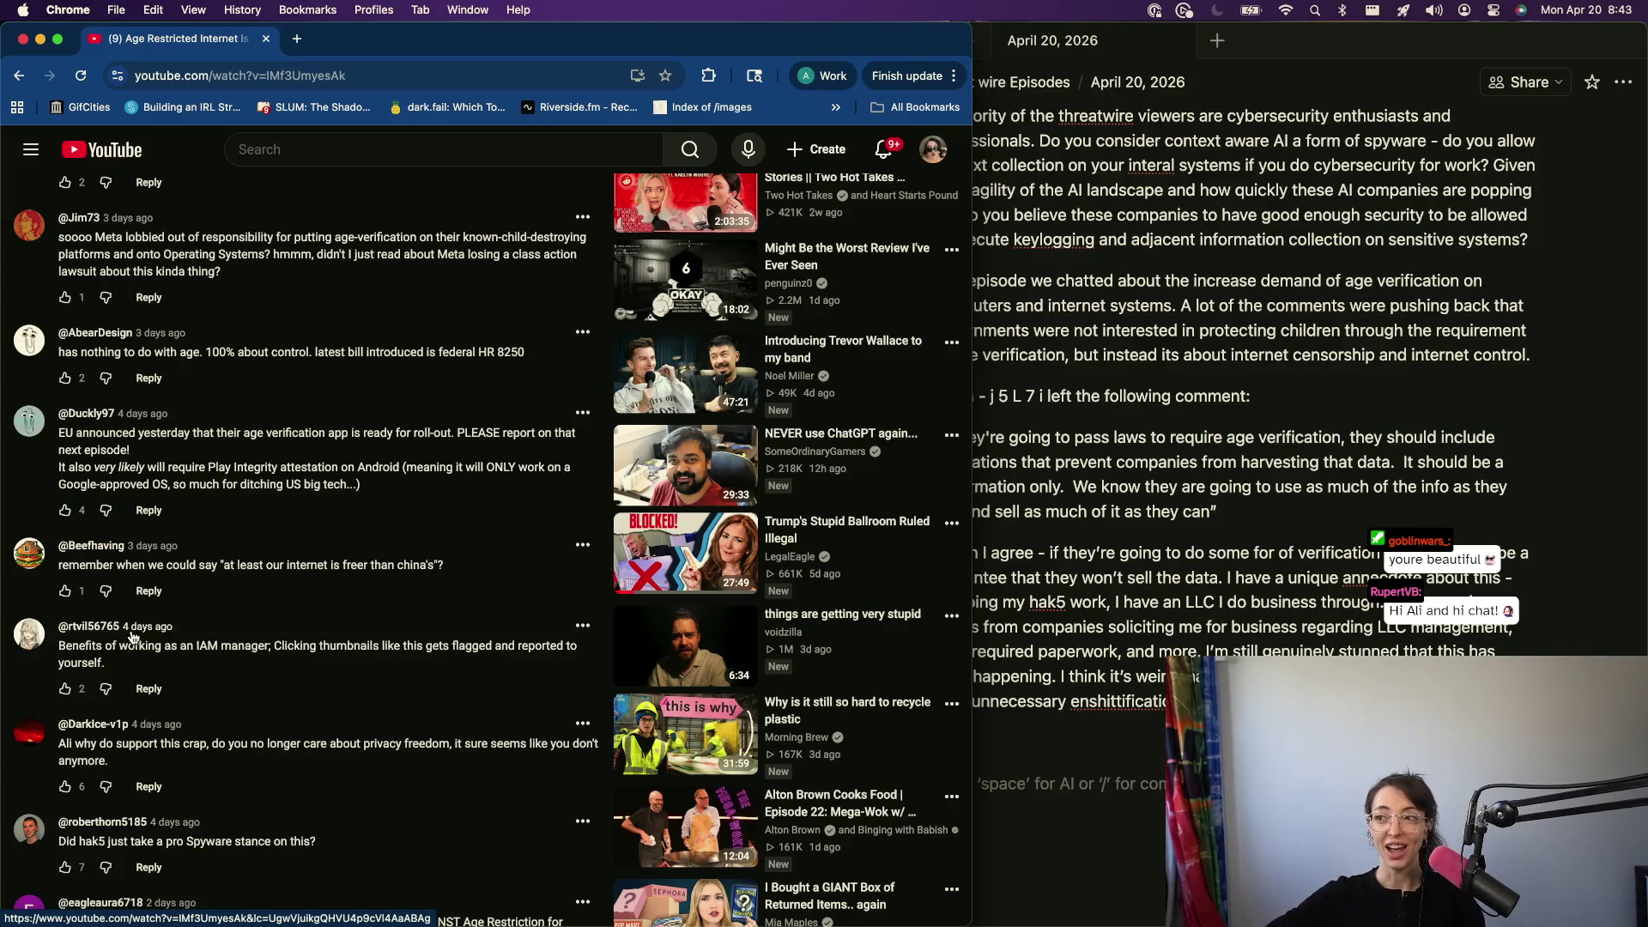
pyautogui.scroll(-2, 130, 636)
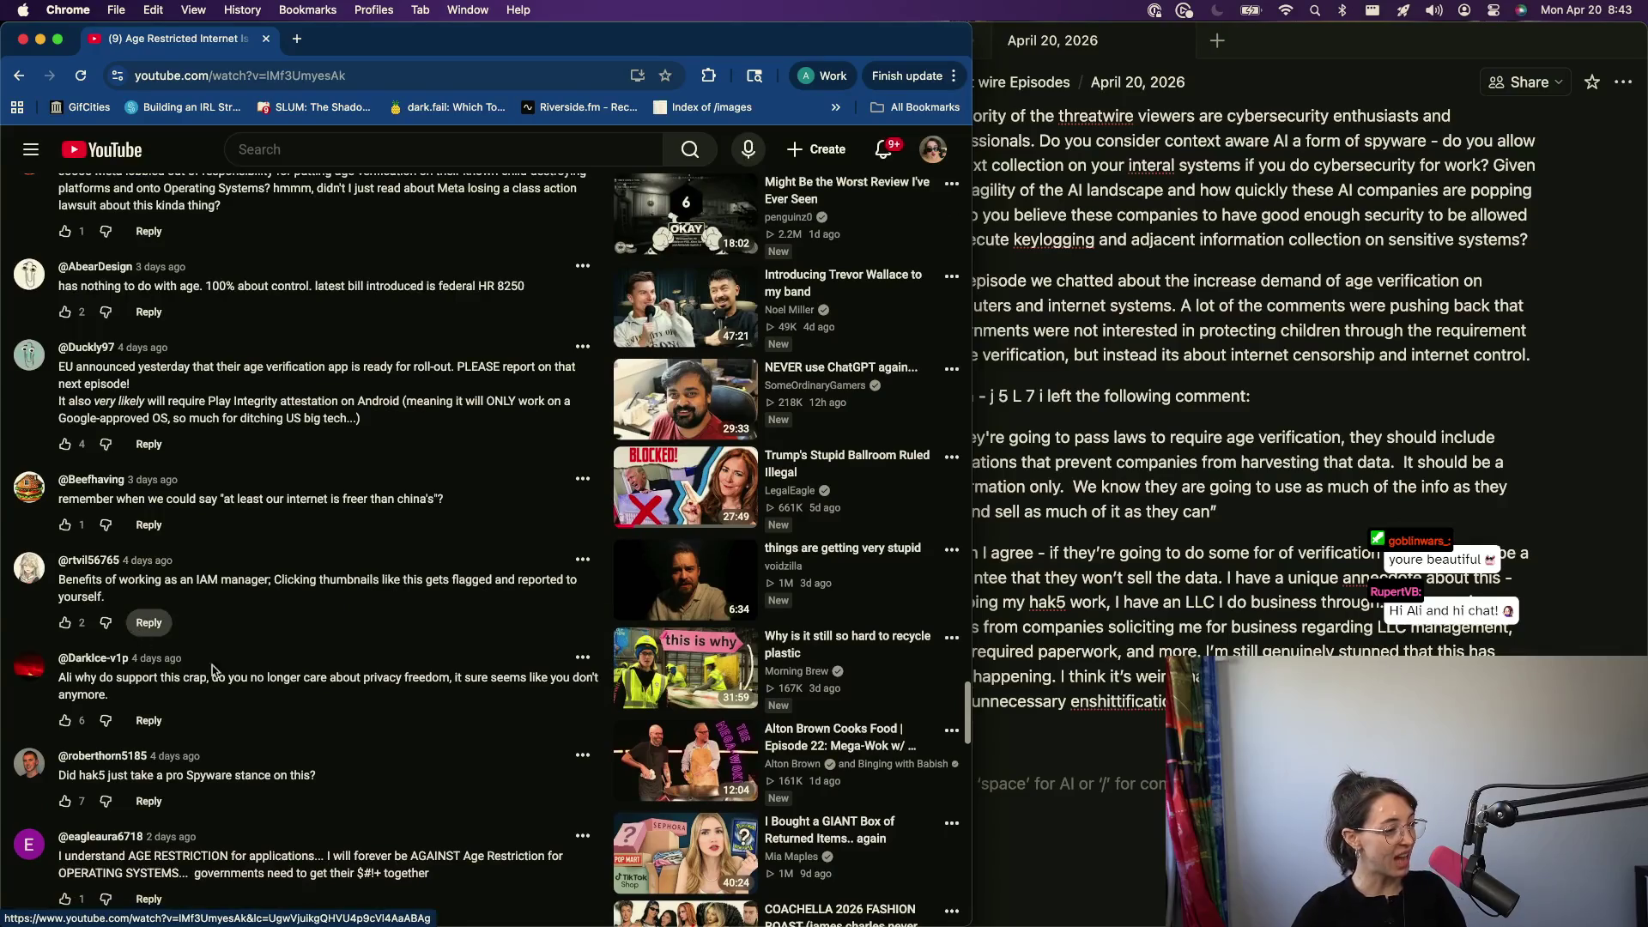
pyautogui.scroll(-1, 181, 708)
pyautogui.scroll(-1, 190, 725)
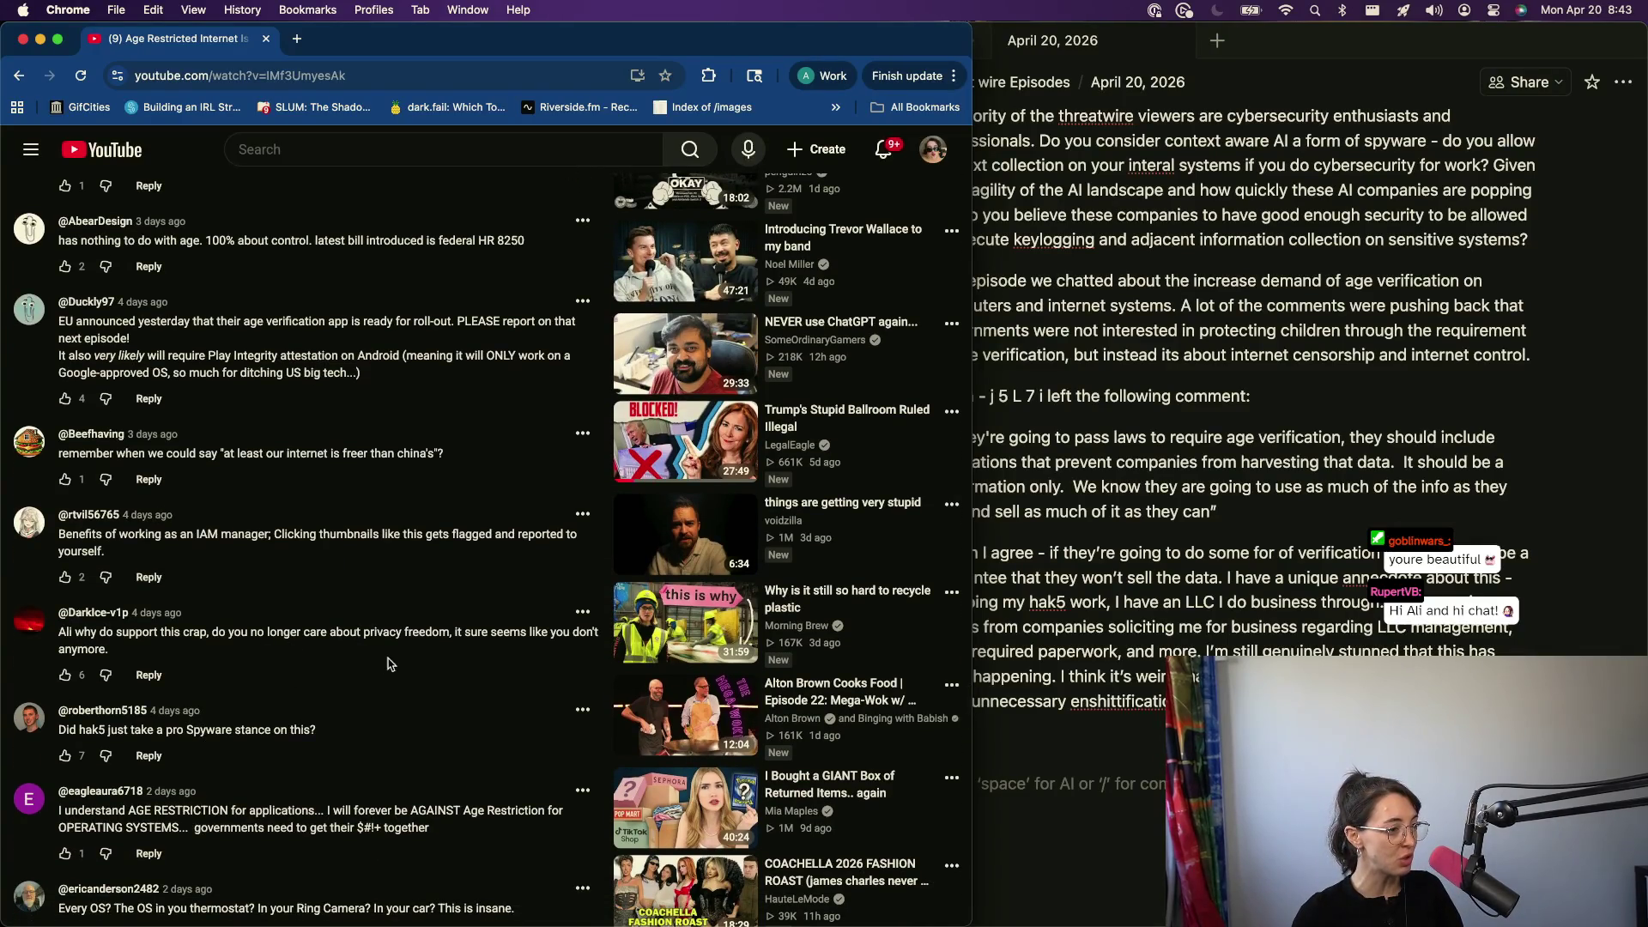
# - Start a reply to the privacy freedom comment, then discard the drafted text
pyautogui.click(148, 676)
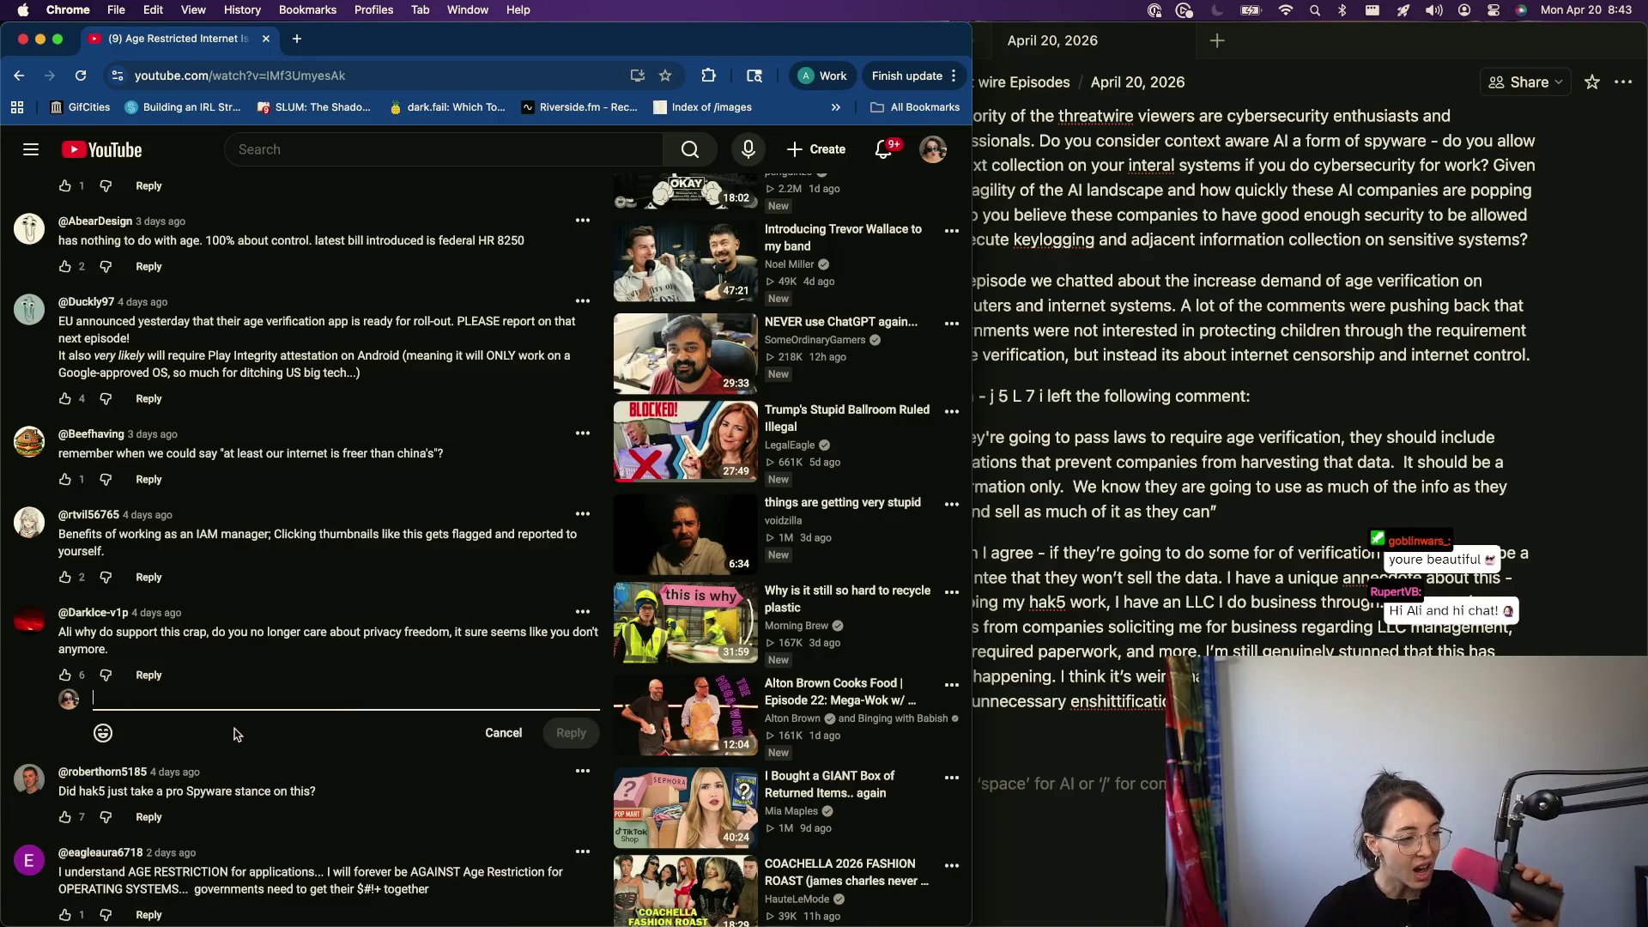
pyautogui.write('every')
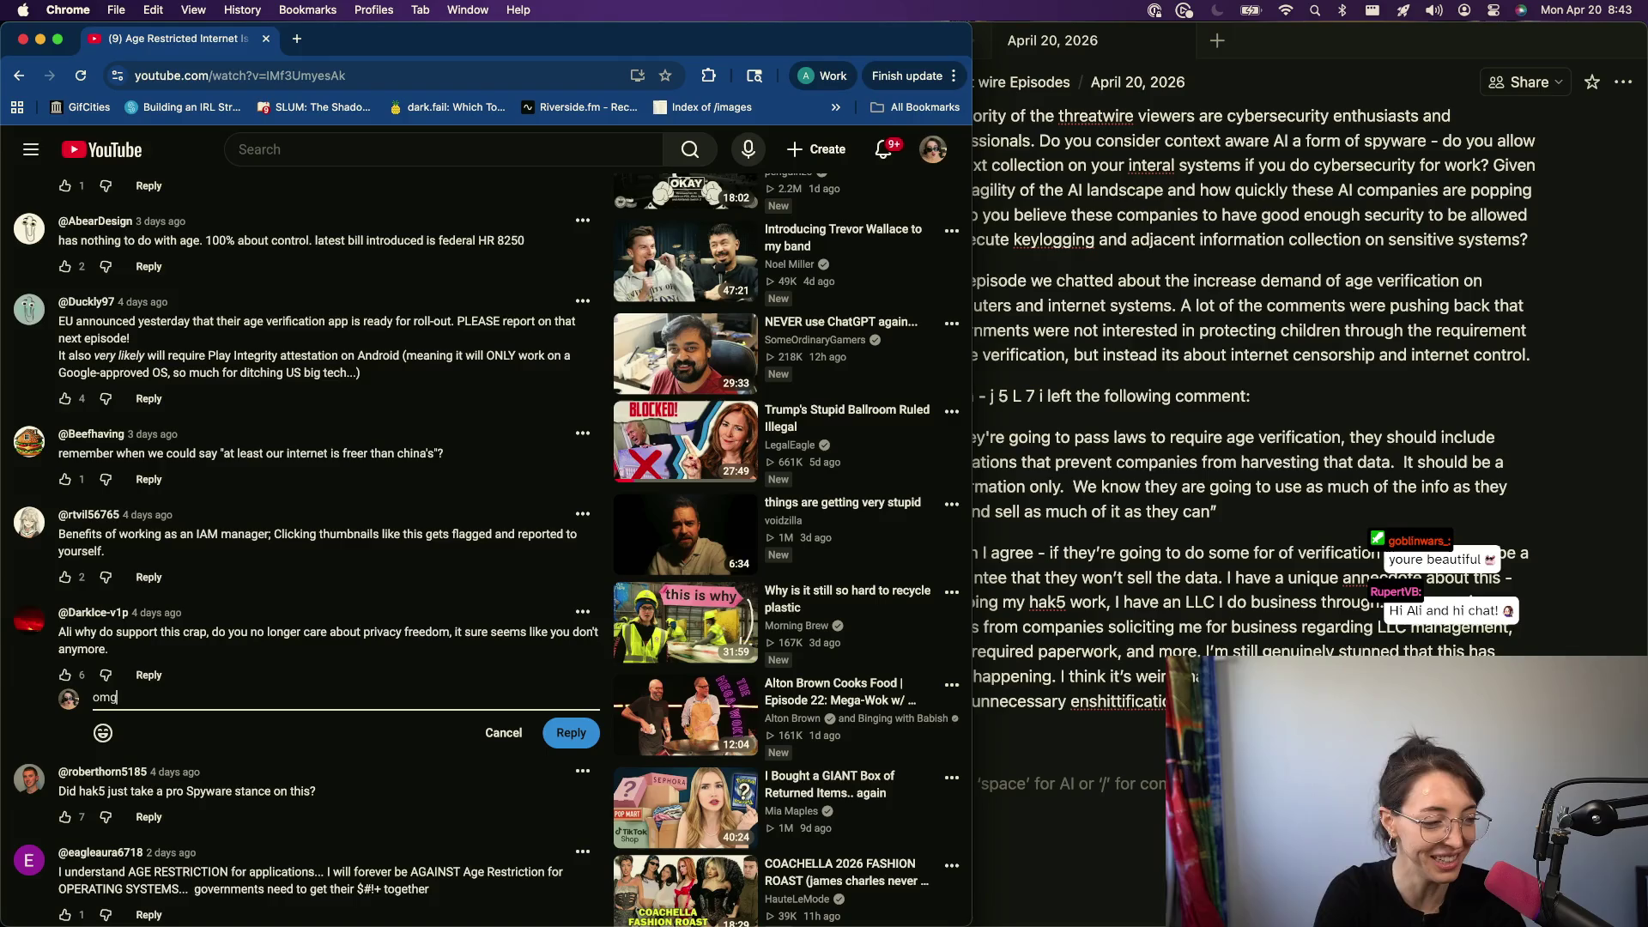
pyautogui.write('one knows')
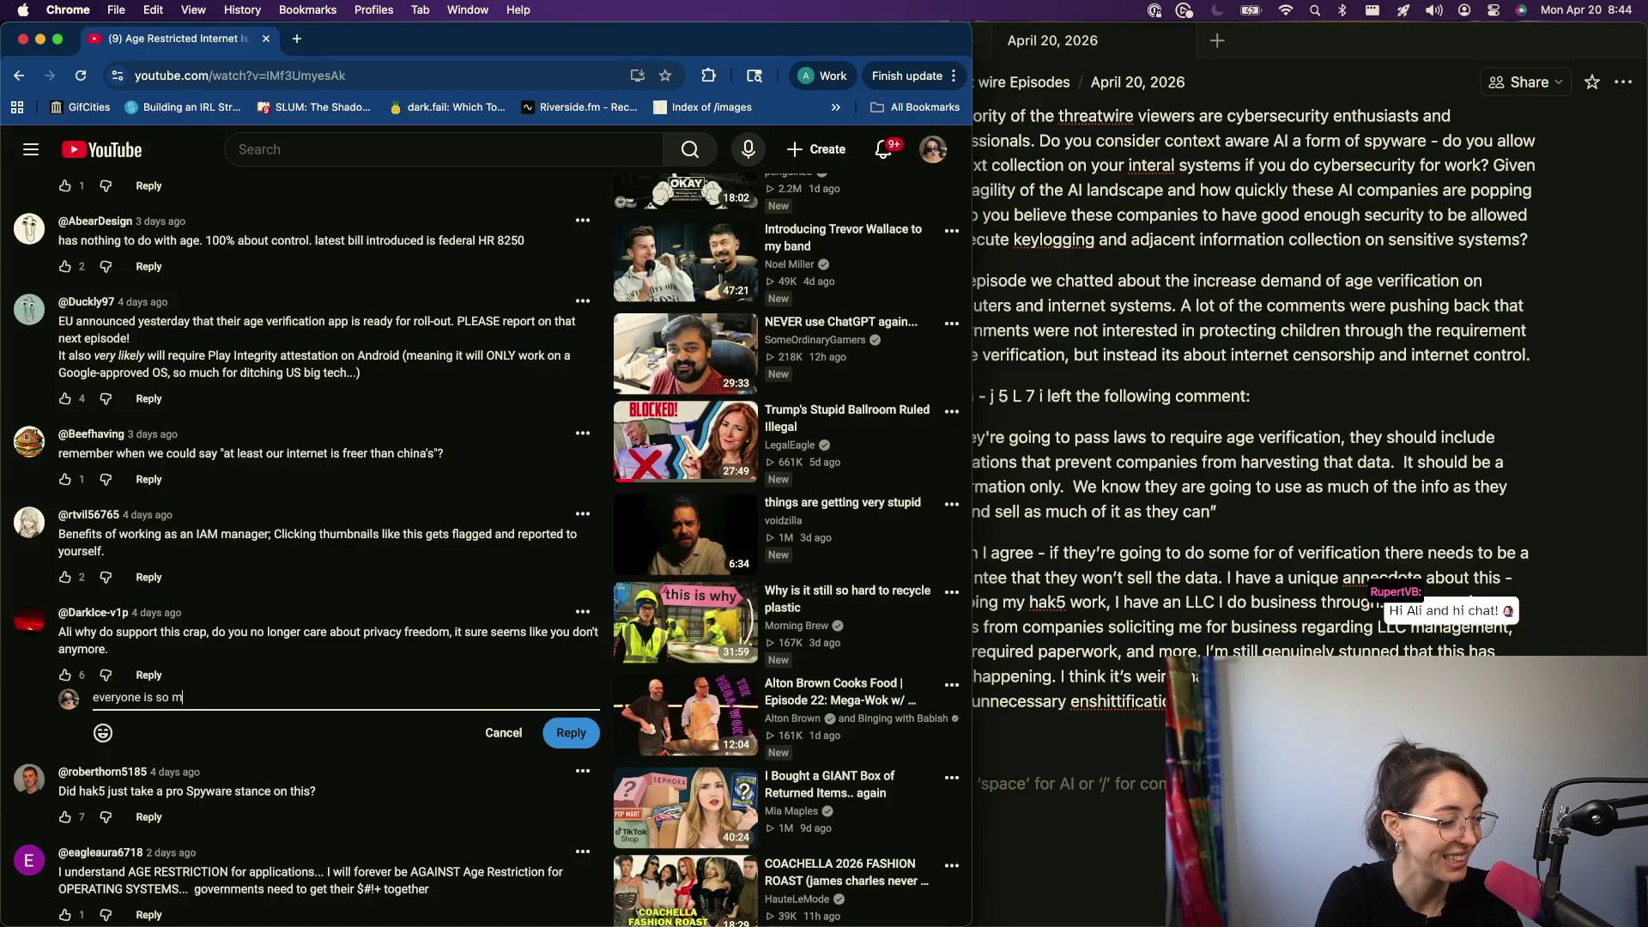
pyautogui.press('super+a')
pyautogui.press('BackSpace')
pyautogui.scroll(10, 236, 671)
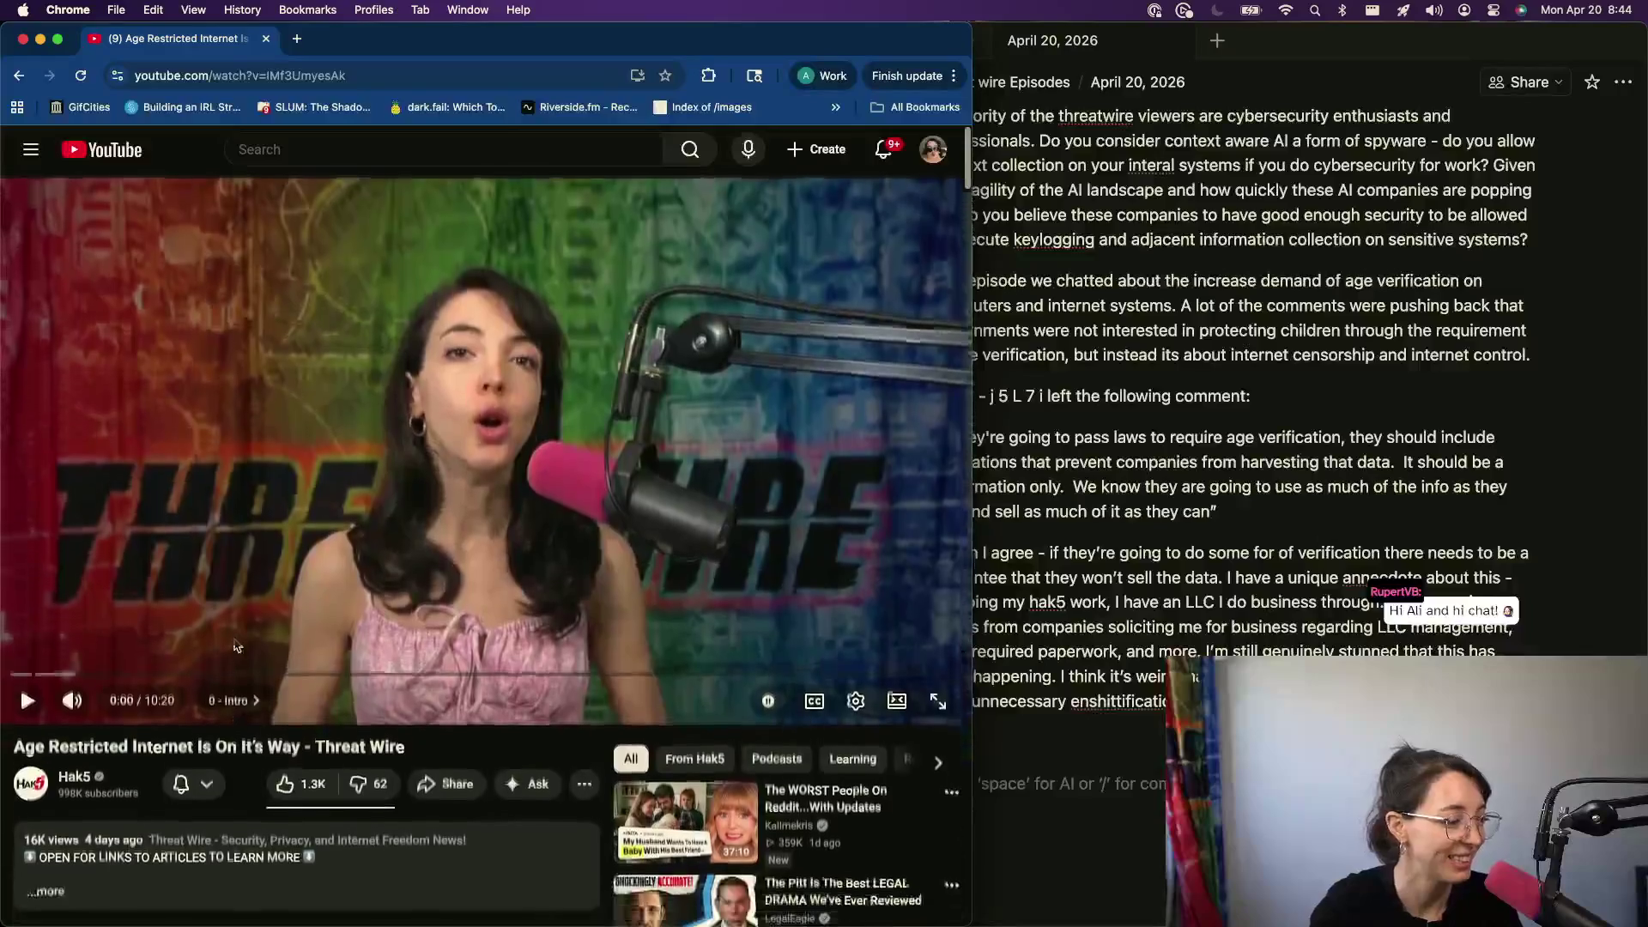
pyautogui.scroll(-5, 235, 671)
pyautogui.click(97, 535)
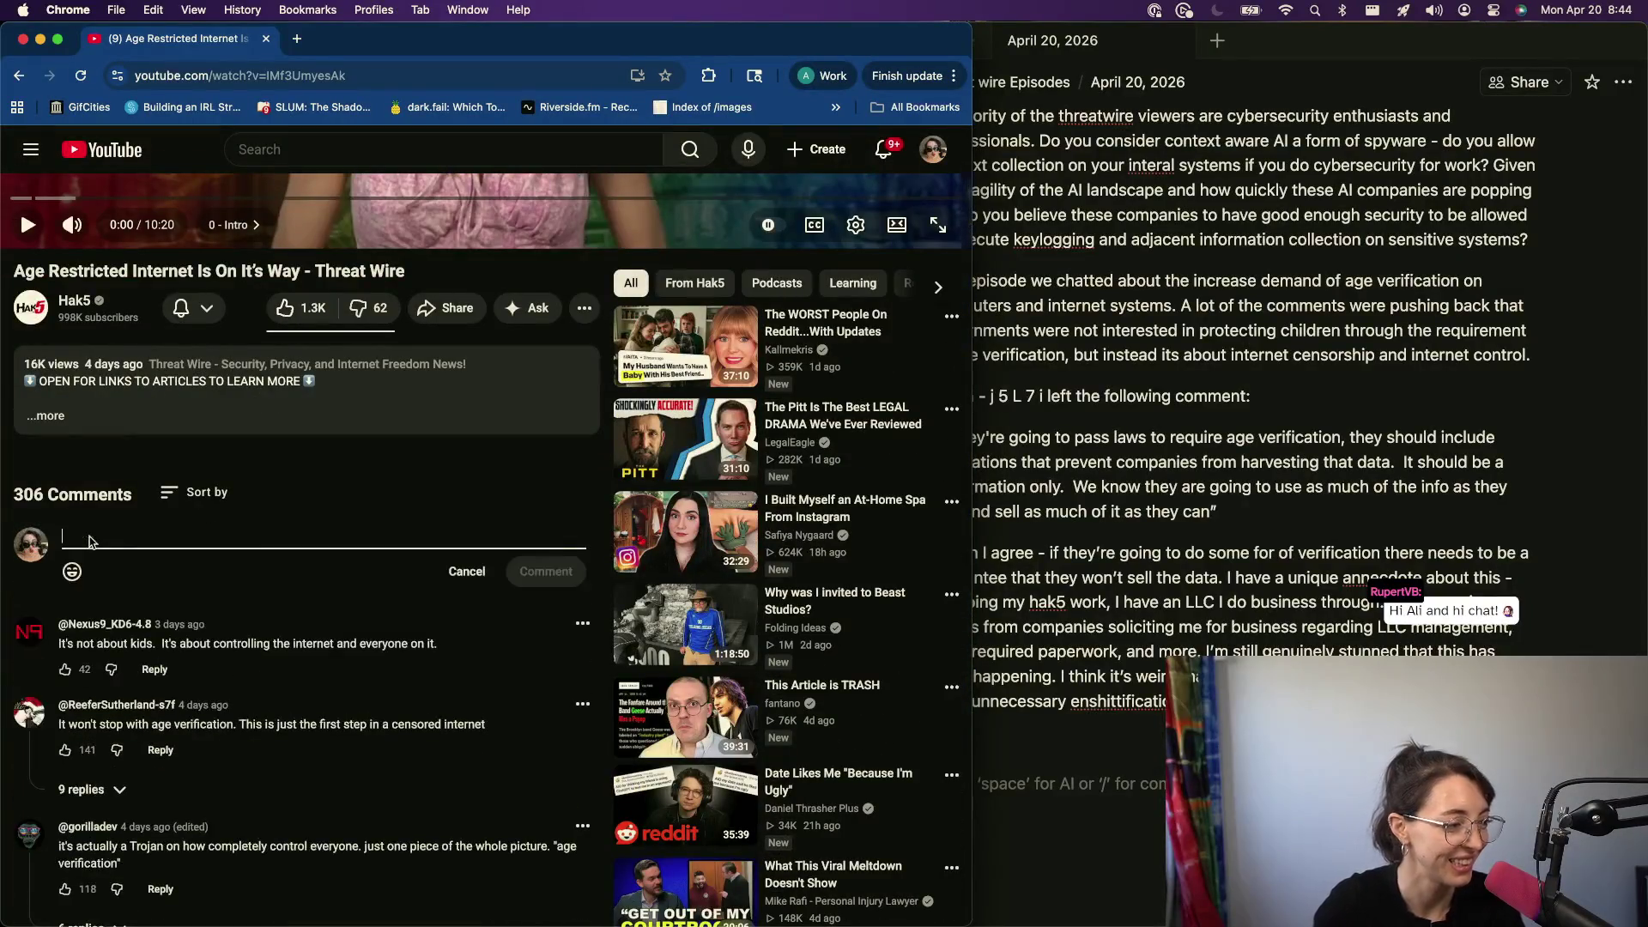
# - Return to the Notion episode notes and clear the stray comma on the last line
pyautogui.click(1478, 462)
pyautogui.click(933, 737)
pyautogui.press('BackSpace')
pyautogui.press('BackSpace')
# - Write the closing paragraph up to 'I am not getting my family involved with it, but'
pyautogui.press('Return')
pyautogui.write('On the last episode, we did get')
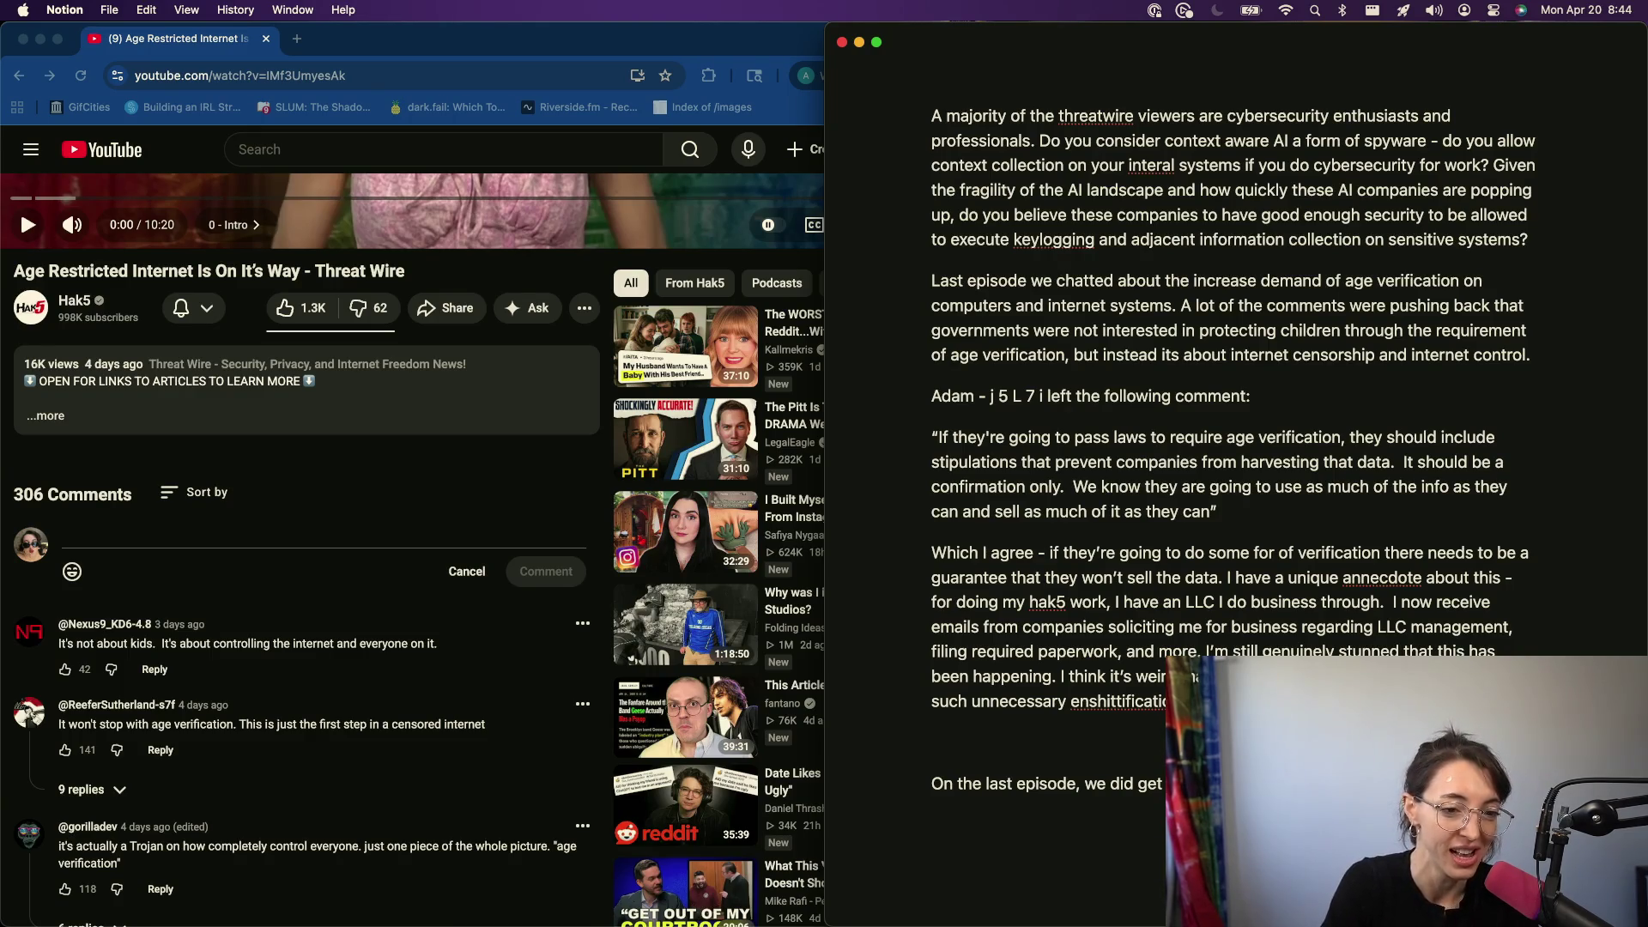
pyautogui.write("age resitruction but i'll give the")
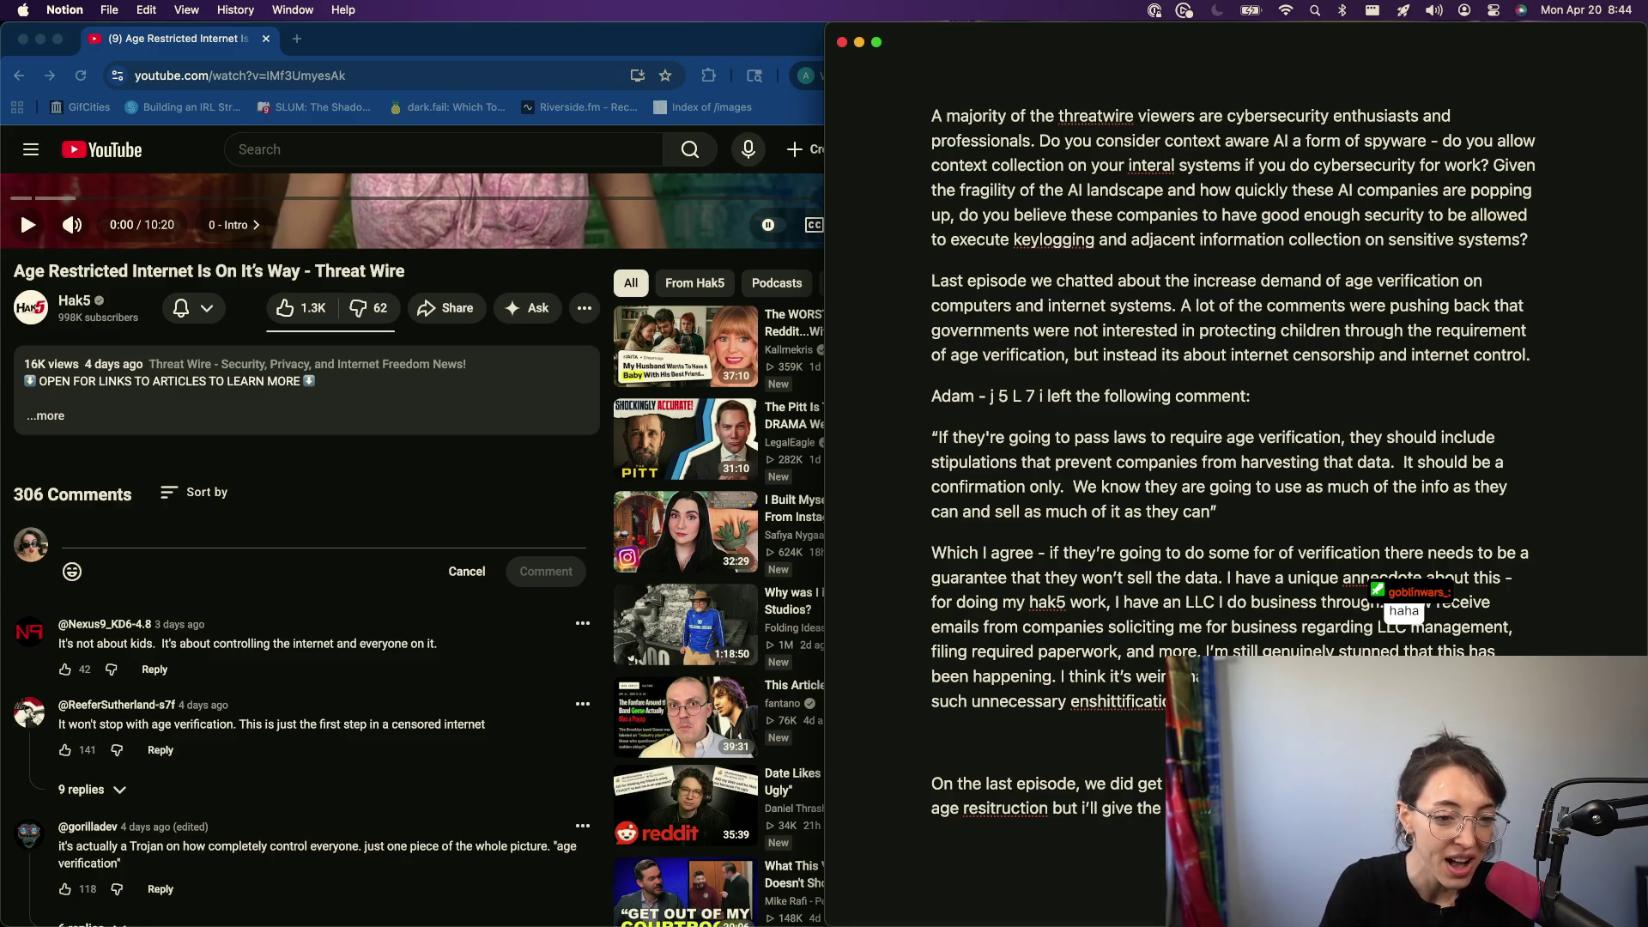
pyautogui.write('unmitigated internet access')
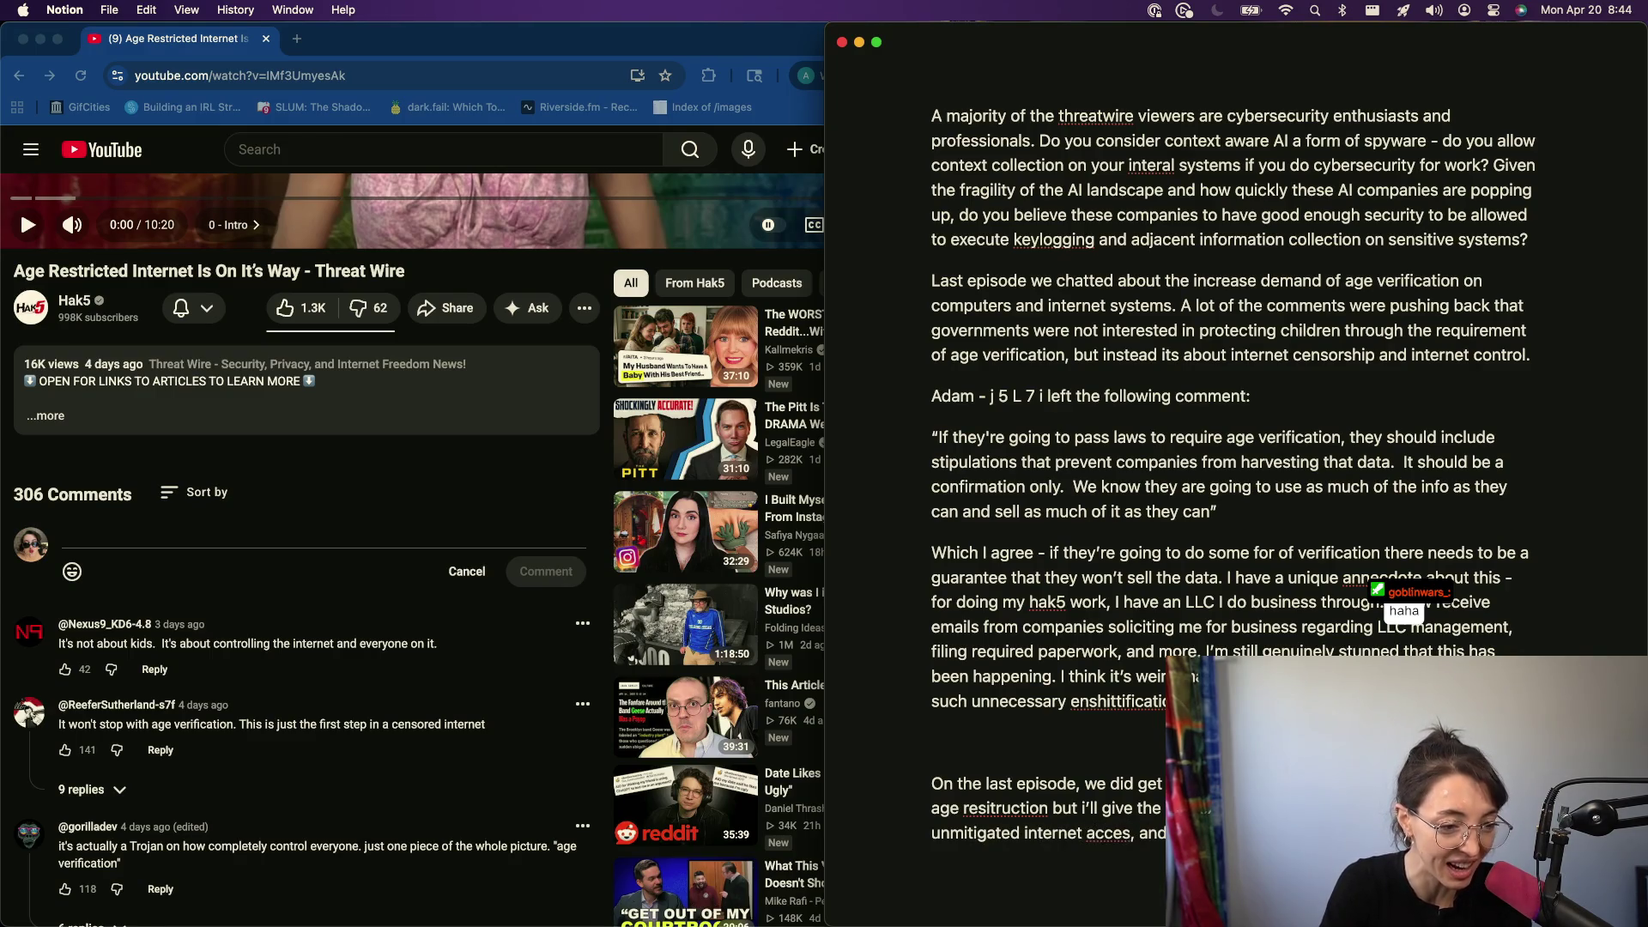
pyautogui.write(' aff')
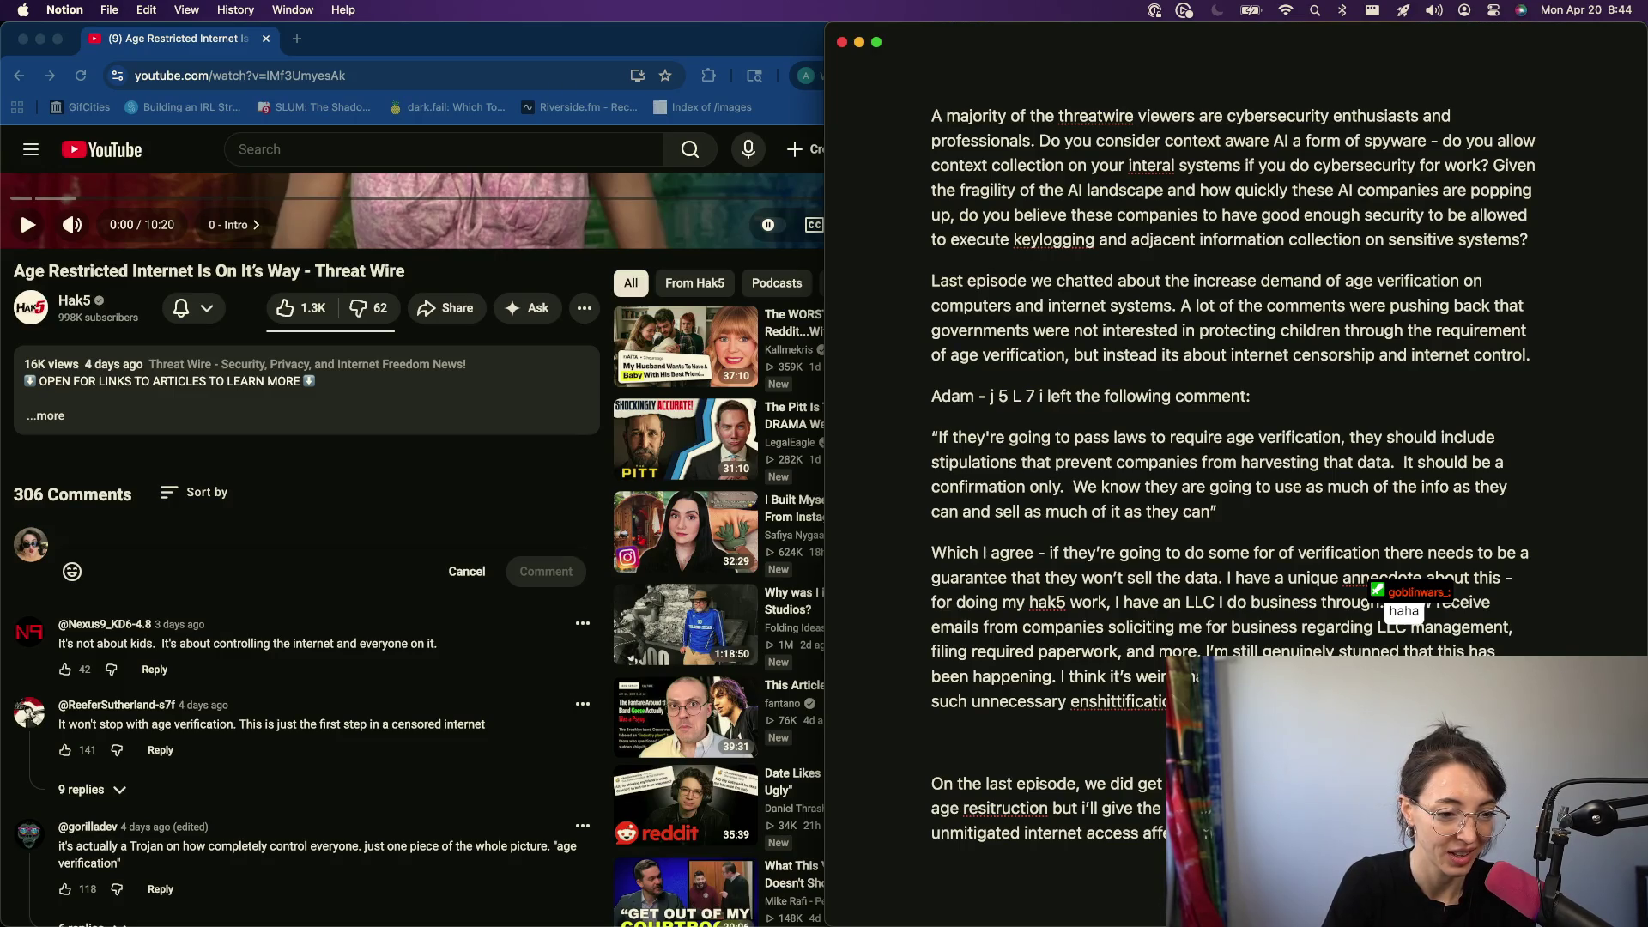
pyautogui.write('indulgence affects your ability t')
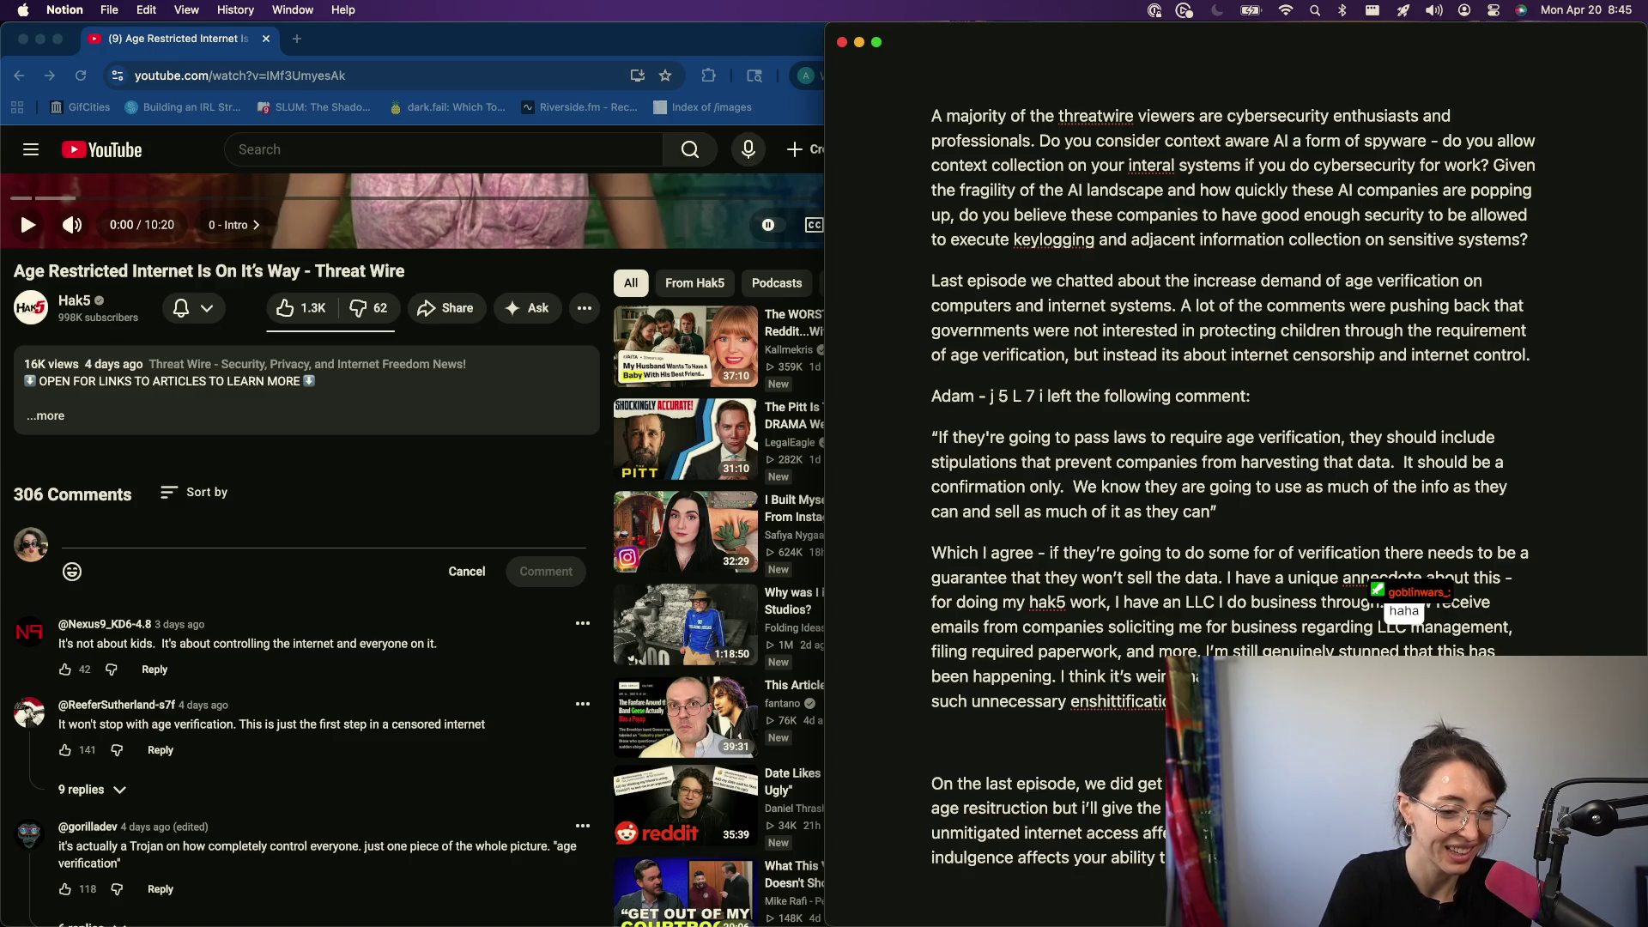
pyautogui.write('think you could see what i take')
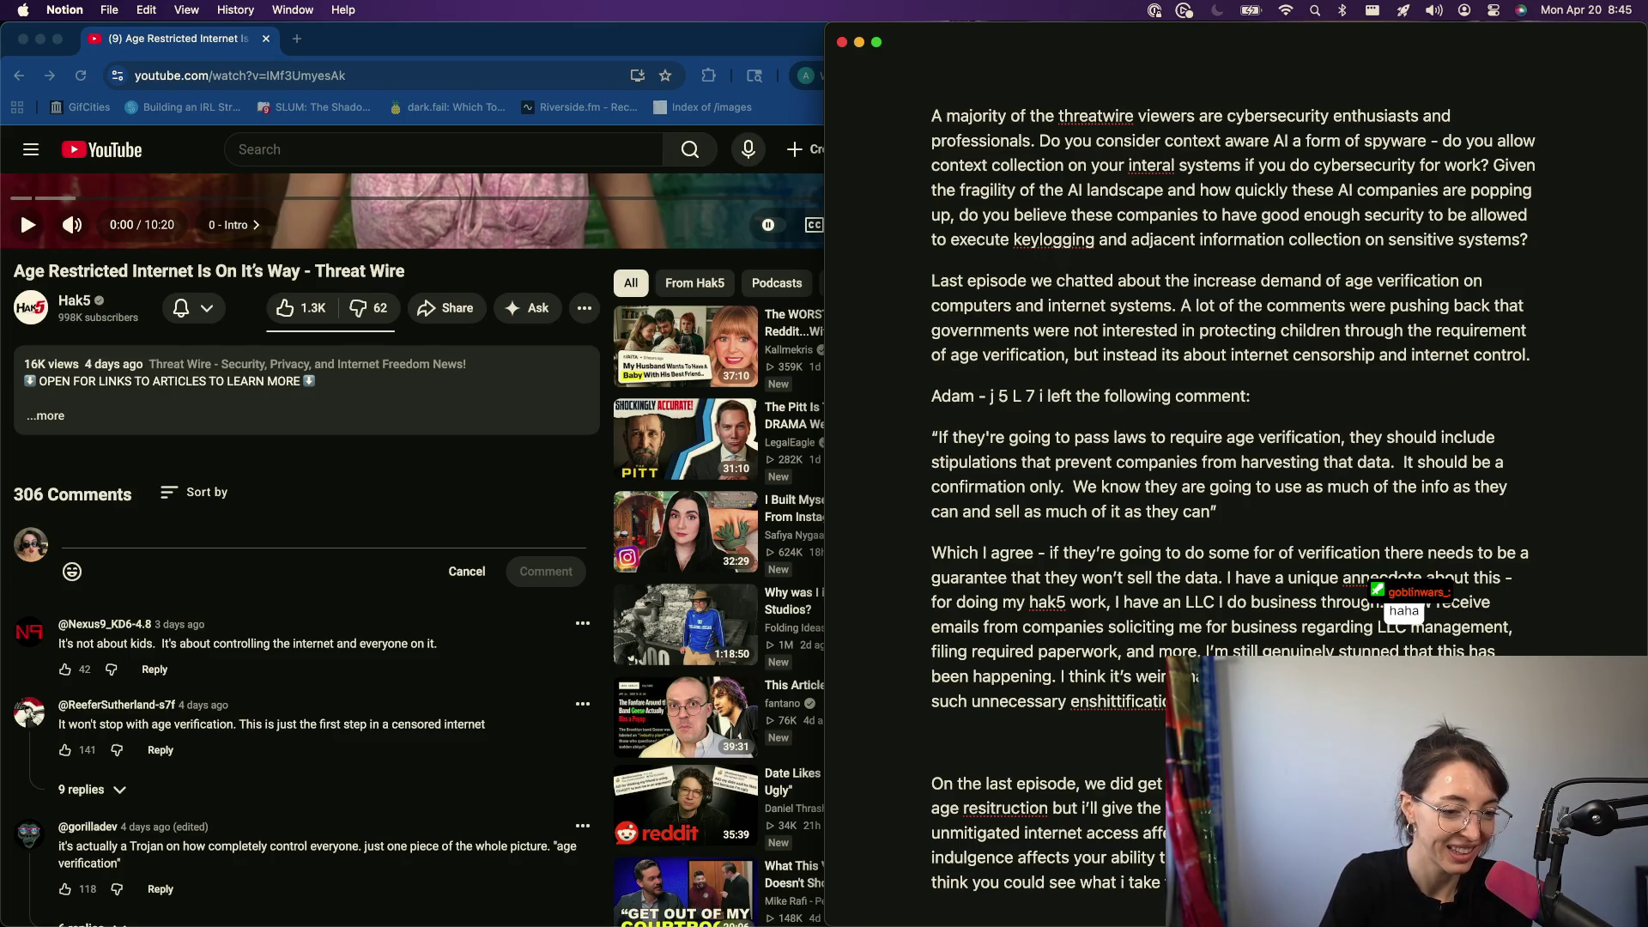
pyautogui.write('with it, but')
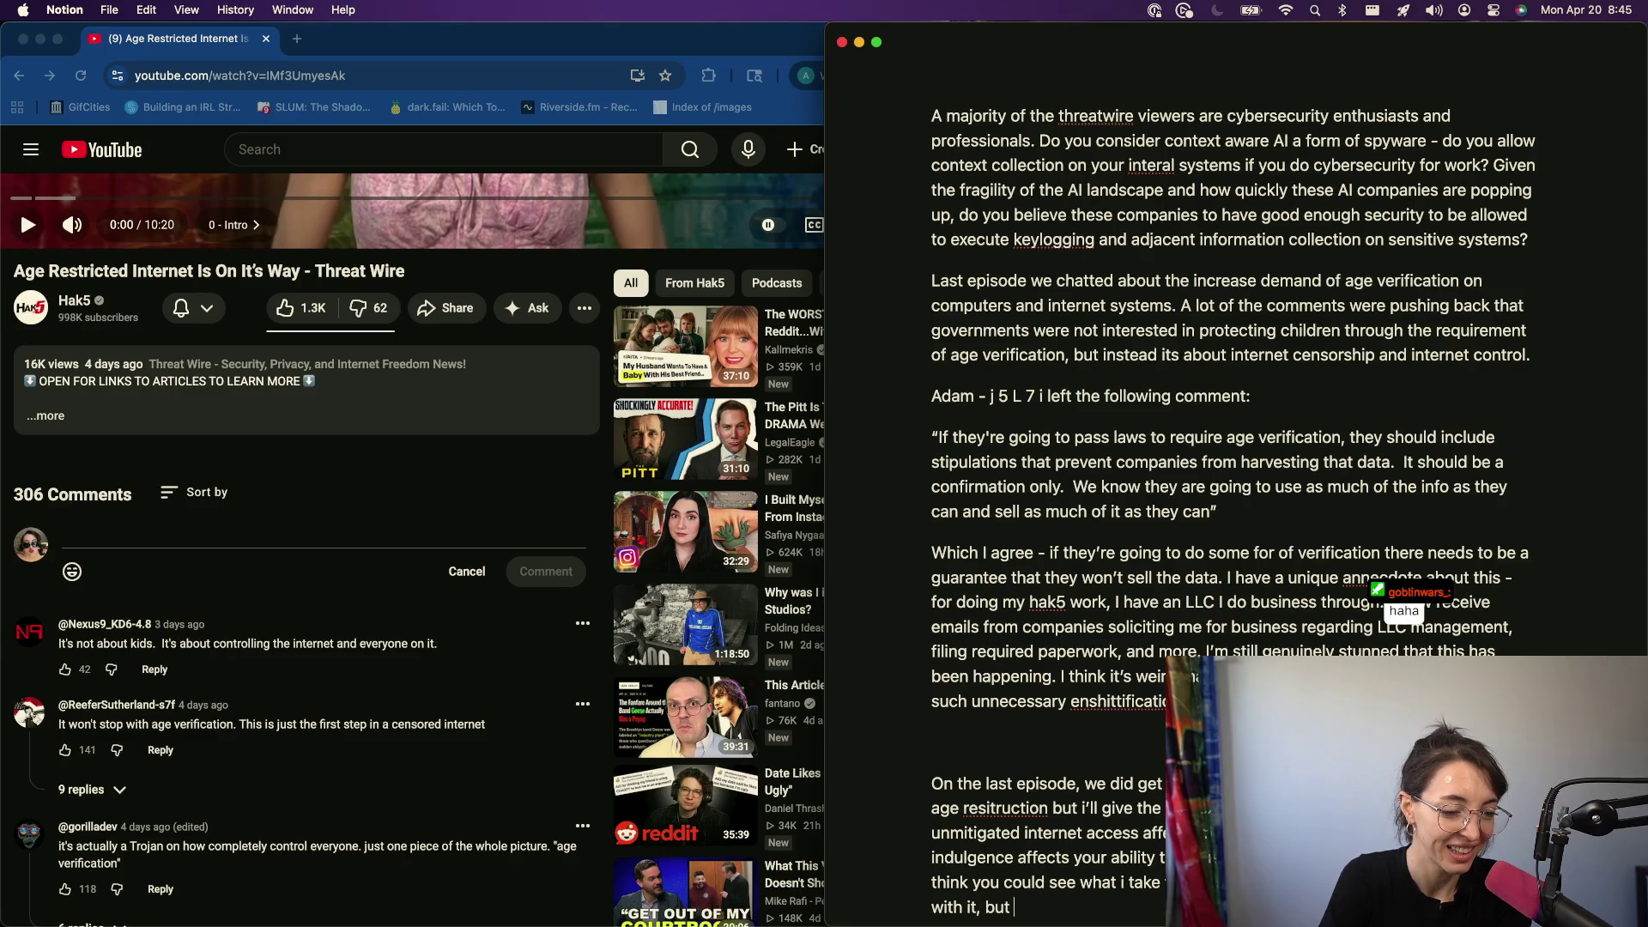
pyautogui.press('Return')
pyautogui.scroll(-3, 1224, 515)
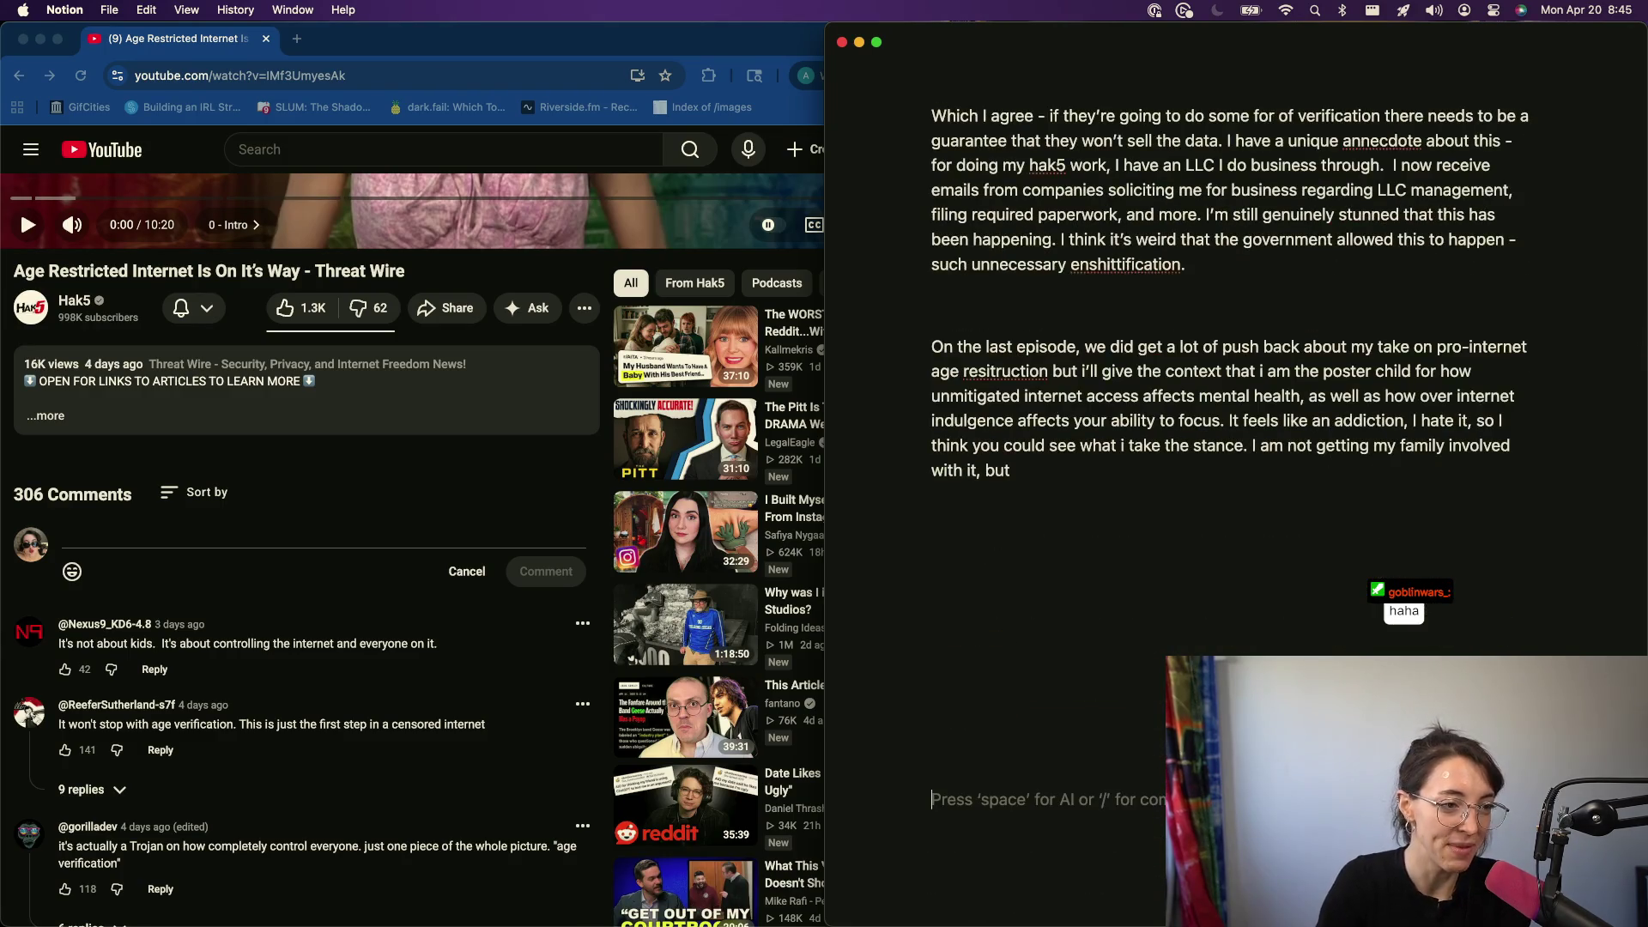
# - Write that the internet is a substance to get addicted to, fixing typos along the way
pyautogui.press('BackSpace')
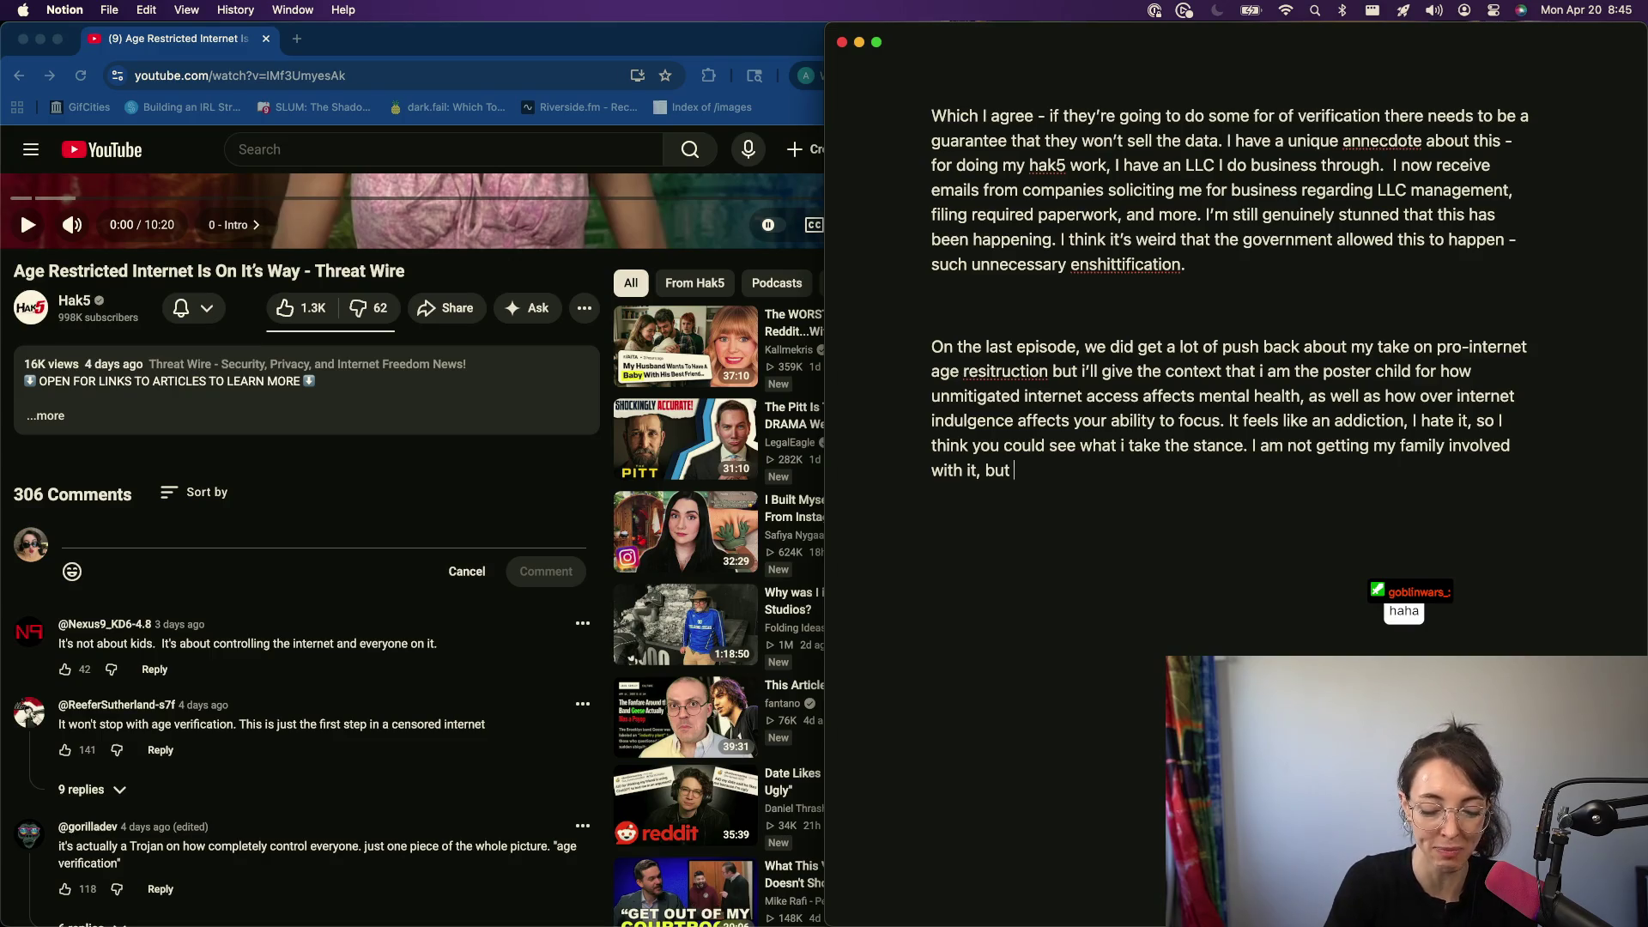
pyautogui.write('if')
pyautogui.press('BackSpace')
pyautogui.write('I see the internet as a')
pyautogui.write('n')
pyautogui.press('BackSpace')
pyautogui.press('BackSpace')
pyautogui.write('su')
pyautogui.press('BackSpace')
pyautogui.press('BackSpace')
pyautogui.write('substance to get addicted to, N')
pyautogui.press('BackSpace')
pyautogui.press('BackSpace')
pyautogui.press('BackSpace')
pyautogui.write('not a tool man')
pyautogui.press('BackSpace')
pyautogui.press('BackSpace')
pyautogui.press('BackSpace')
pyautogui.press('BackSpace')
pyautogui.press('BackSpace')
pyautogui.press('BackSpace')
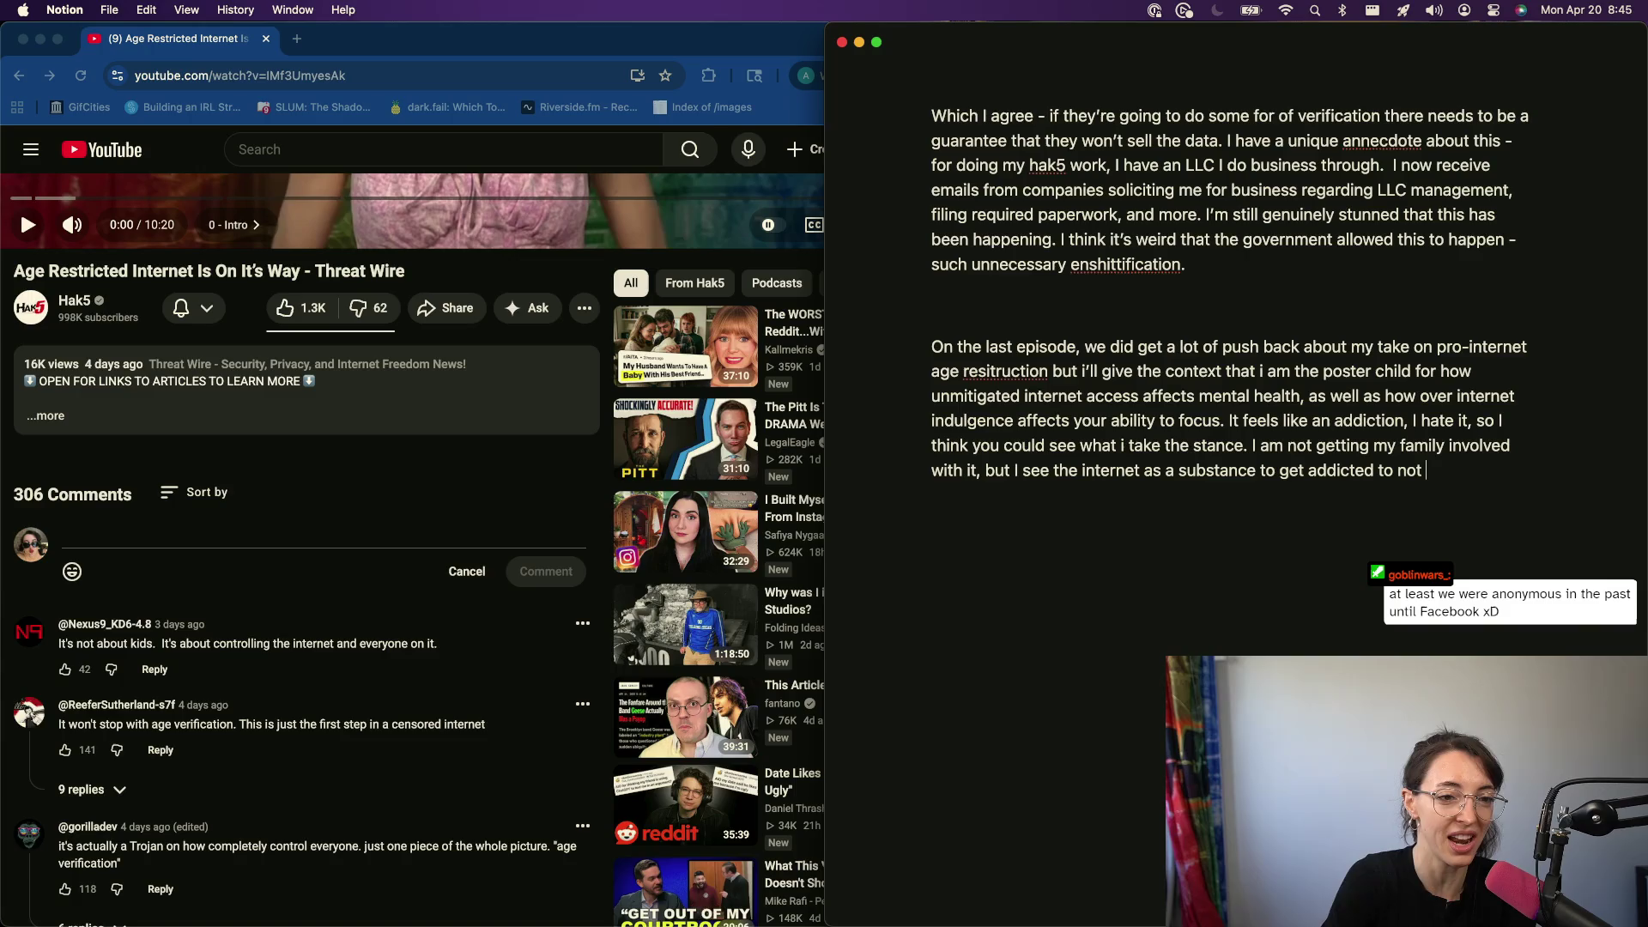
pyautogui.write('s atool')
pyautogui.press('BackSpace')
pyautogui.write('k IU')
pyautogui.press('BackSpace')
pyautogui.press('BackSpace')
pyautogui.press('BackSpace')
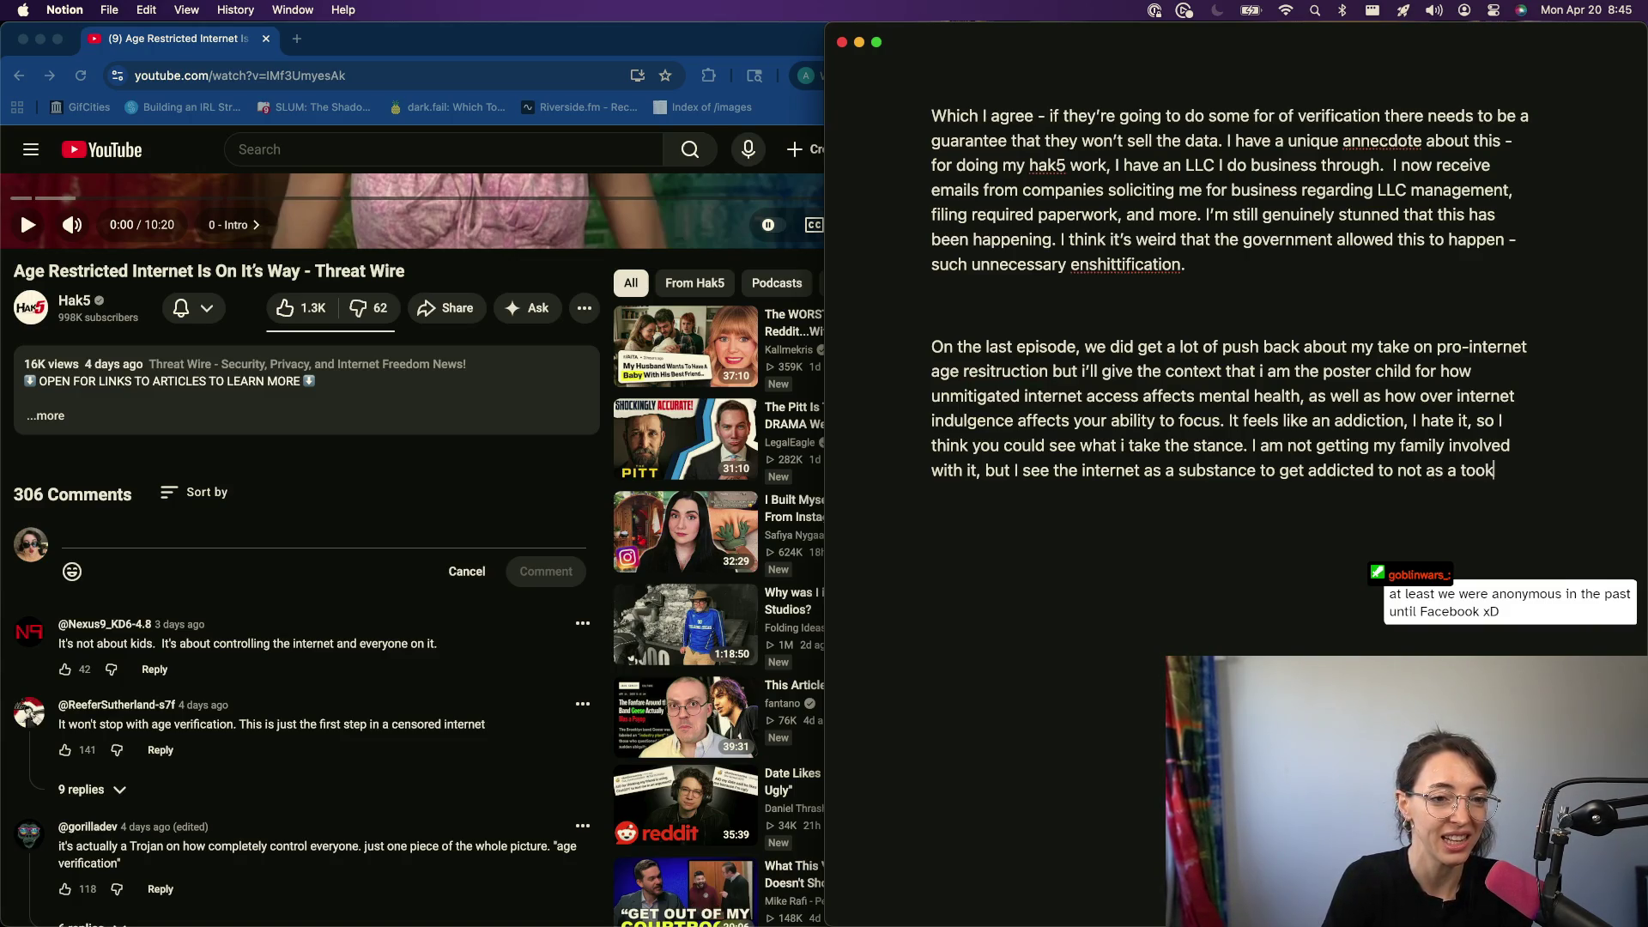
pyautogui.press('BackSpace')
pyautogui.write('l, how i think many of you ')
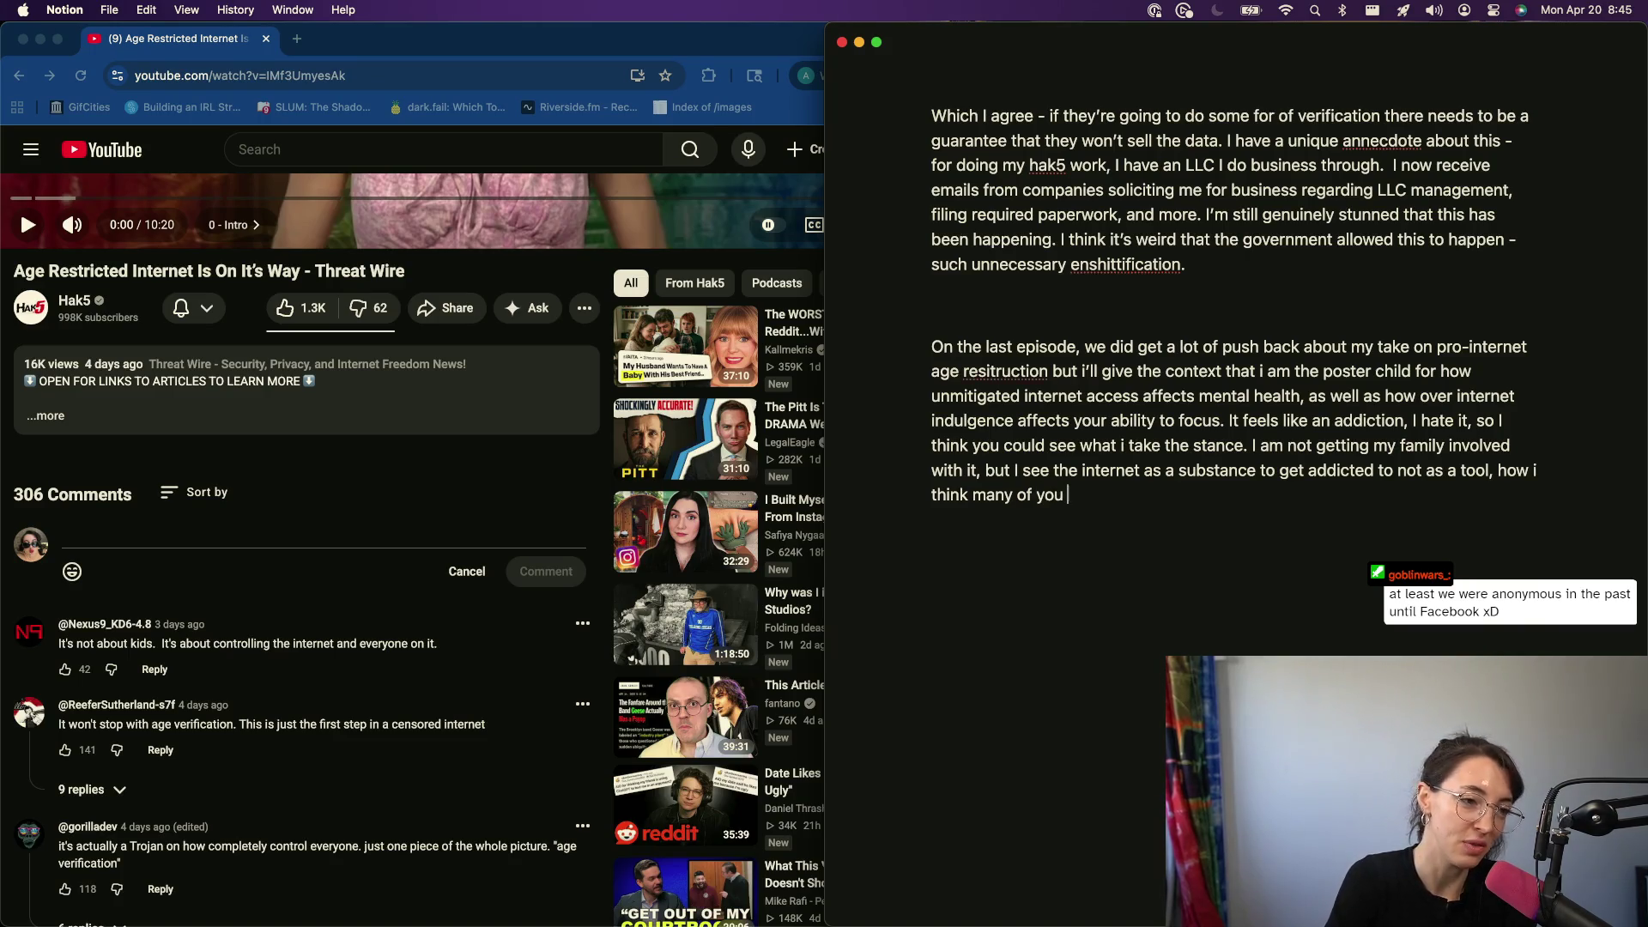
pyautogui.write('probably int')
# - Write that many probably see internet access as a tool, rewording the ending
pyautogui.press('BackSpace')
pyautogui.press('BackSpace')
pyautogui.press('BackSpace')
pyautogui.write('se')
pyautogui.press('BackSpace')
pyautogui.press('BackSpace')
pyautogui.press('BackSpace')
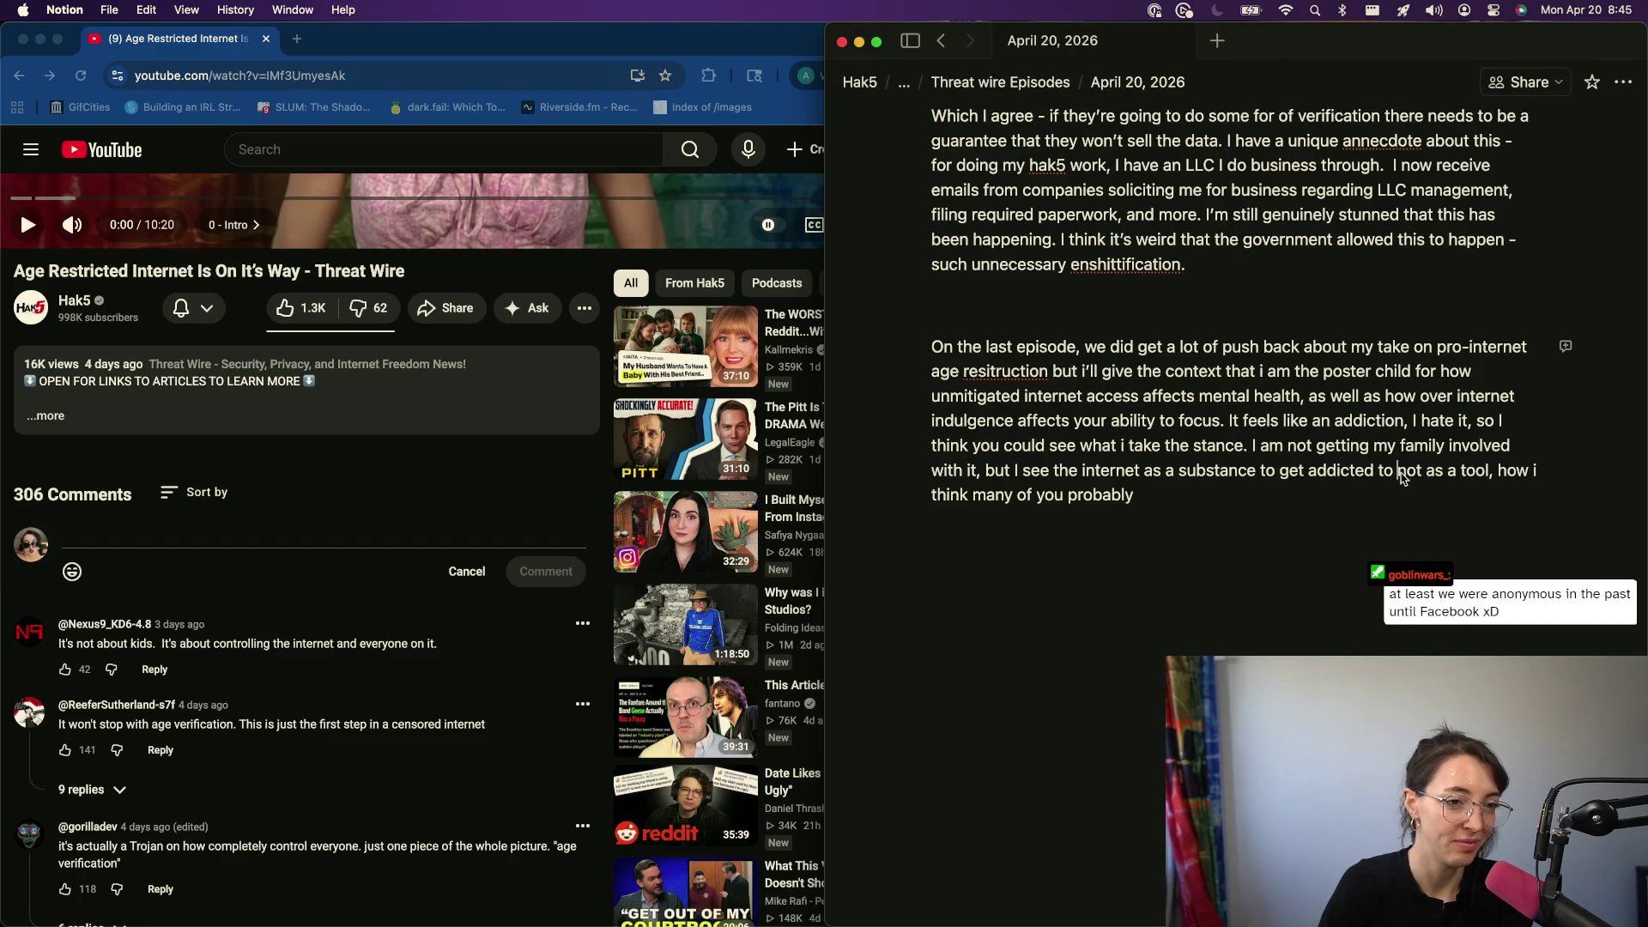
pyautogui.doubleClick(1465, 471)
pyautogui.press('BackSpace')
pyautogui.press('Delete')
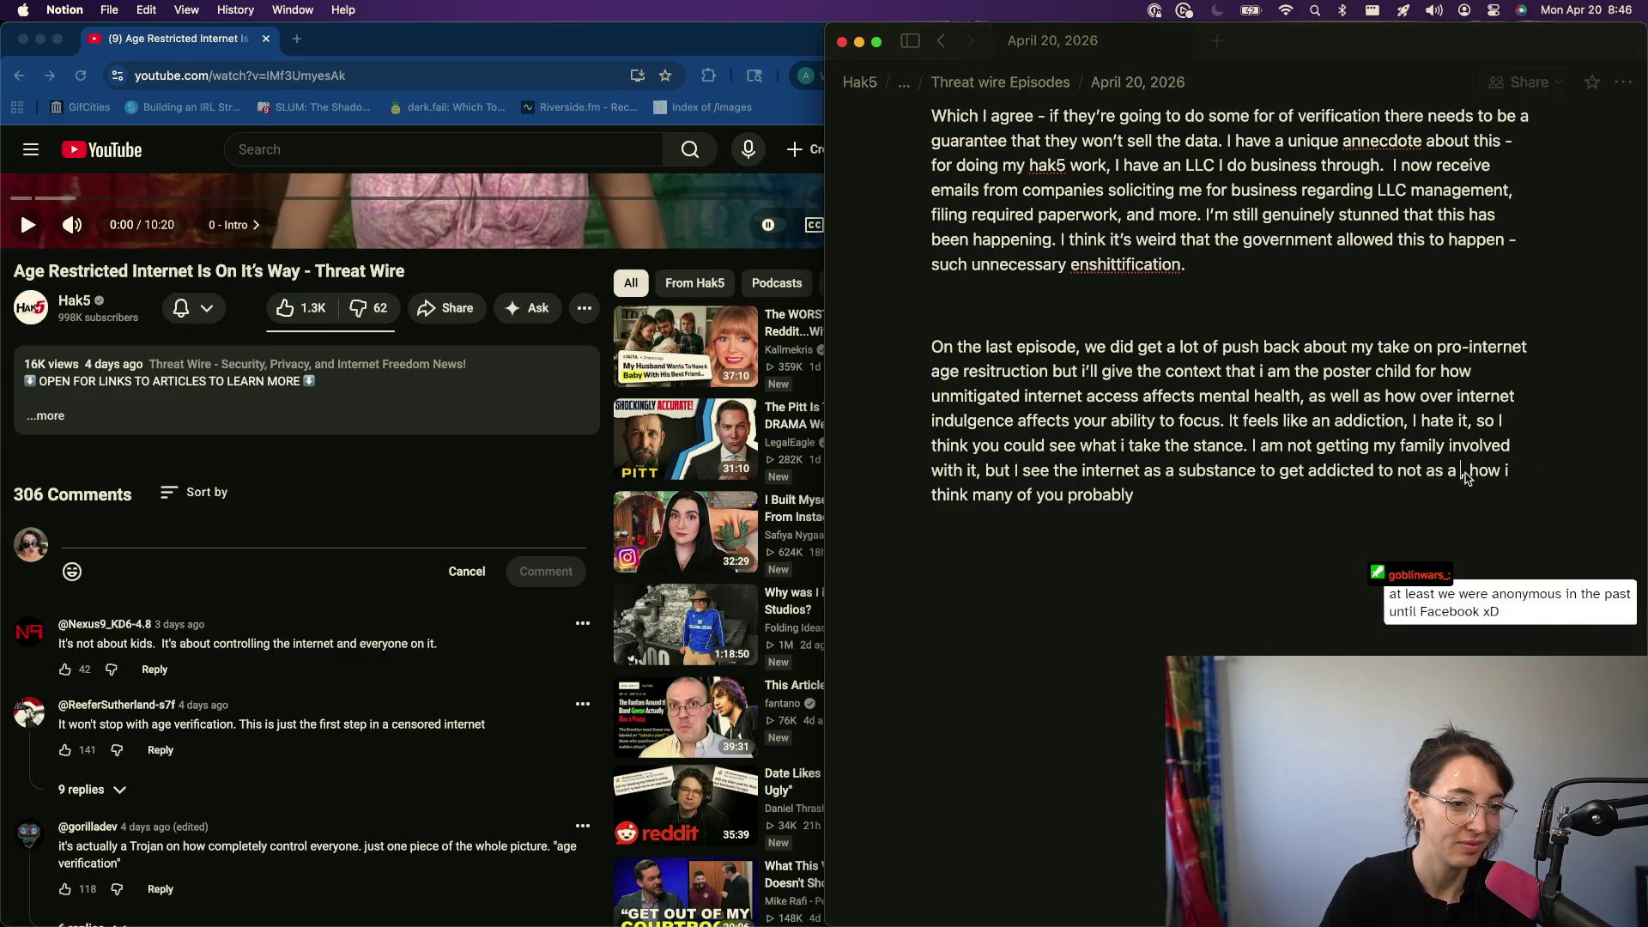
pyautogui.press('BackSpace')
pyautogui.press('BackSpace')
pyautogui.press('BackSpace')
pyautogui.press('BackSpace')
pyautogui.press('BackSpace')
pyautogui.press('Delete')
pyautogui.press('Right')
pyautogui.write('like')
# - Reword the sentences to 'use or see access to the internet as a tool', removing 'not' and a stray dash
pyautogui.press('Down')
pyautogui.press('Return')
pyautogui.click(1026, 495)
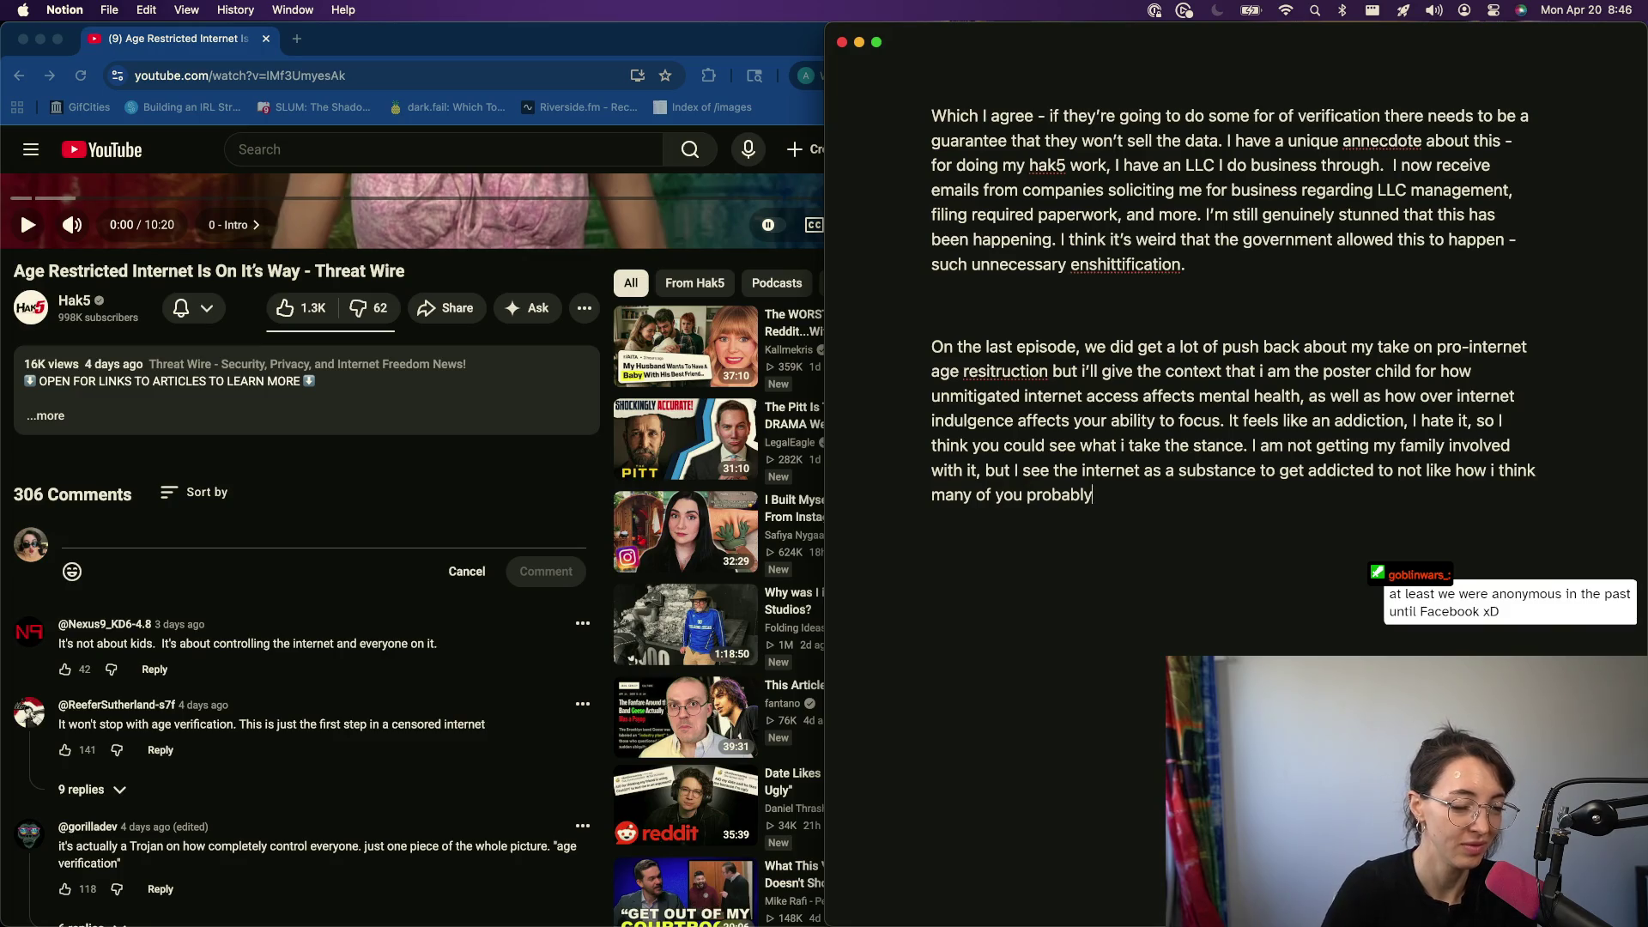
pyautogui.write('use the internet, as a tool')
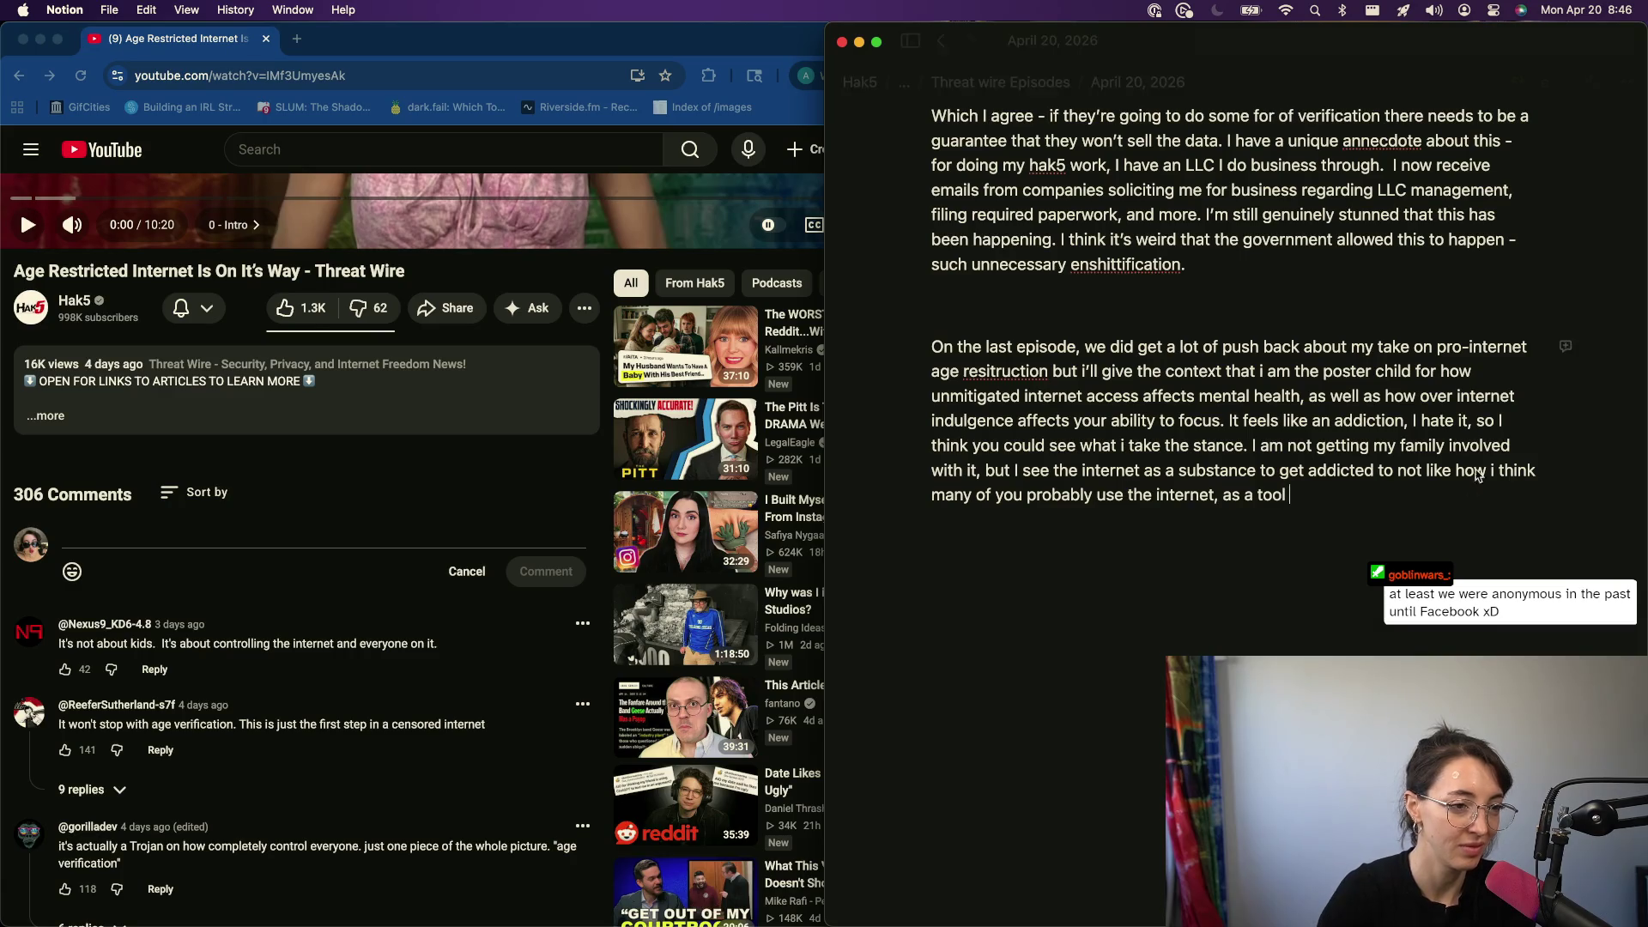
pyautogui.click(1128, 494)
pyautogui.write('or see')
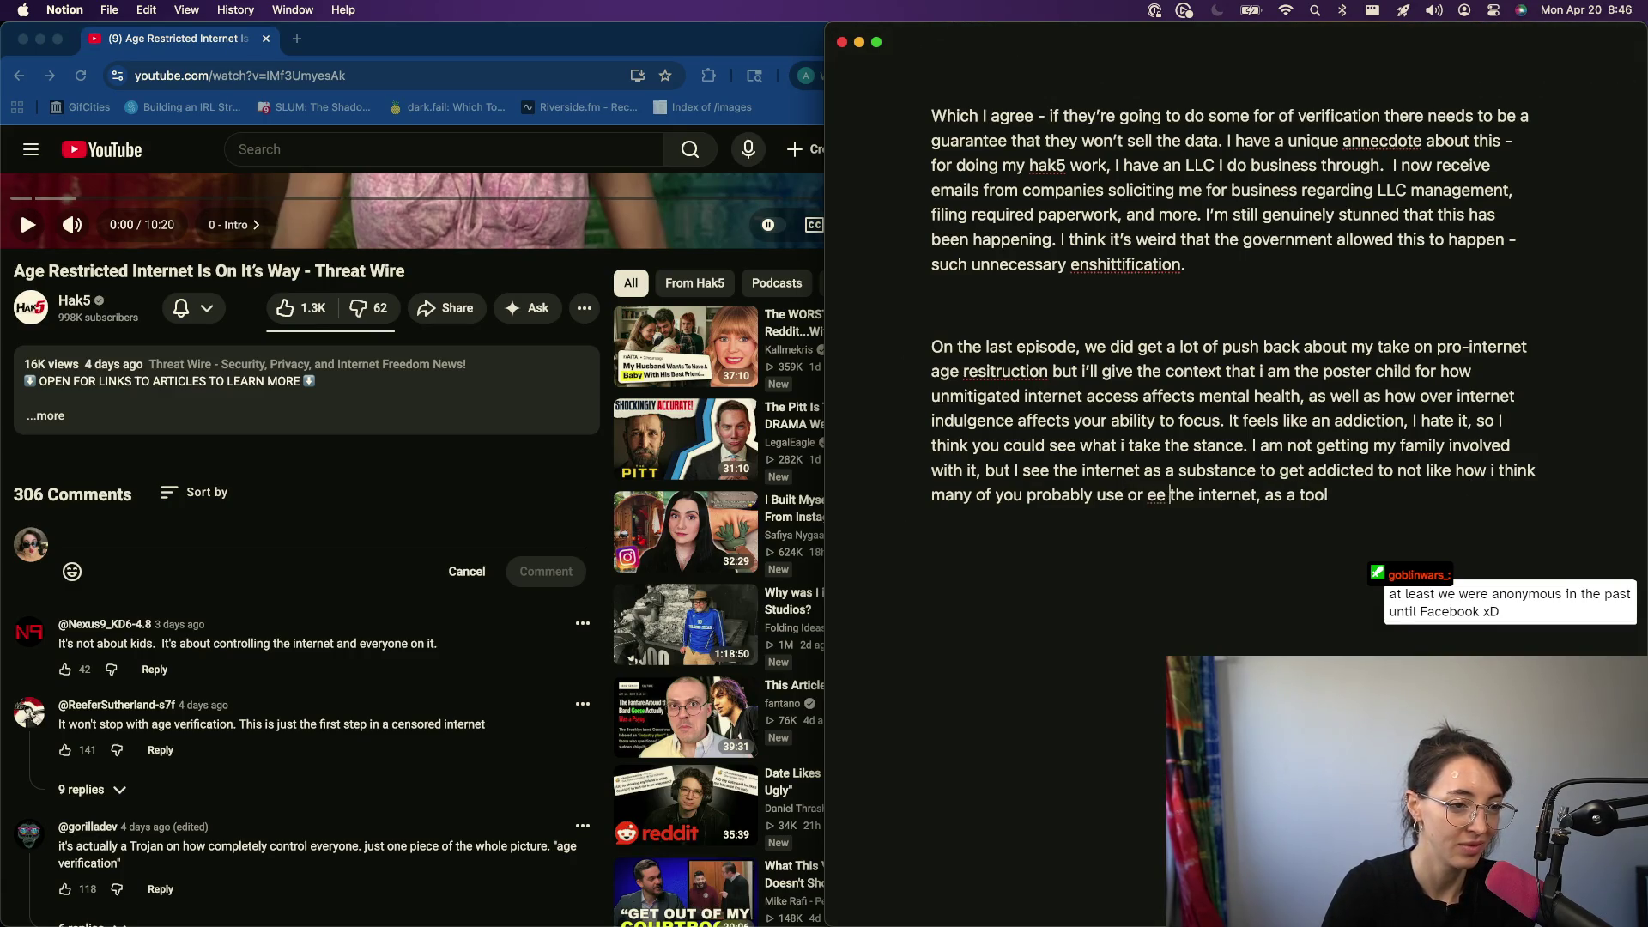
pyautogui.write(' access ')
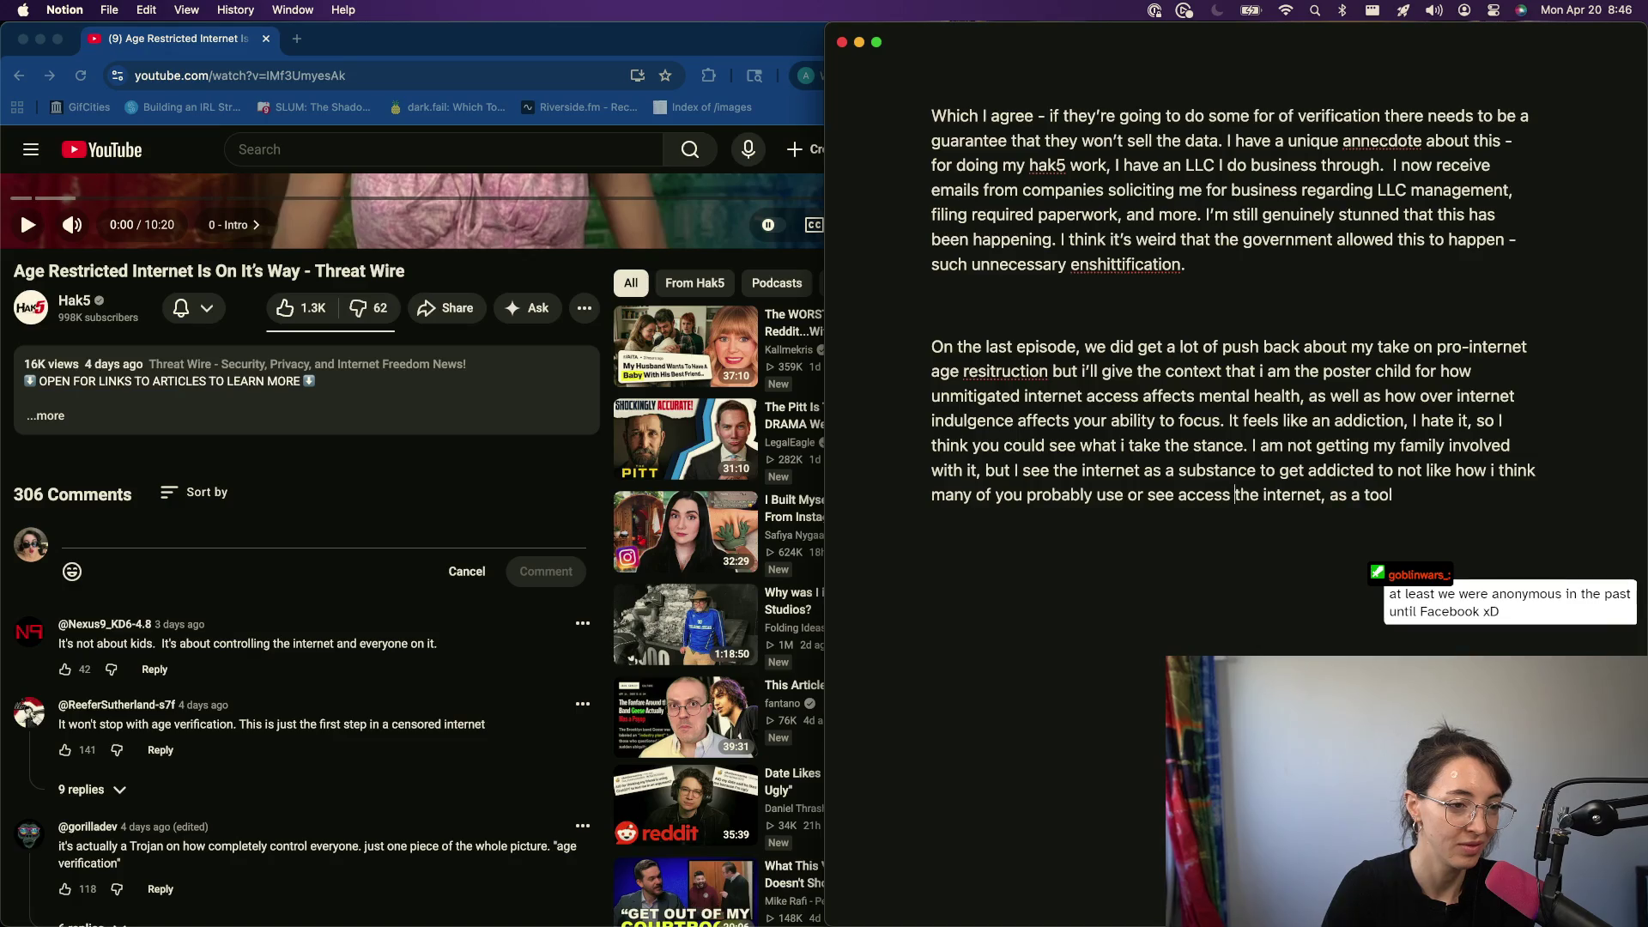
pyautogui.write('to')
pyautogui.press('Return')
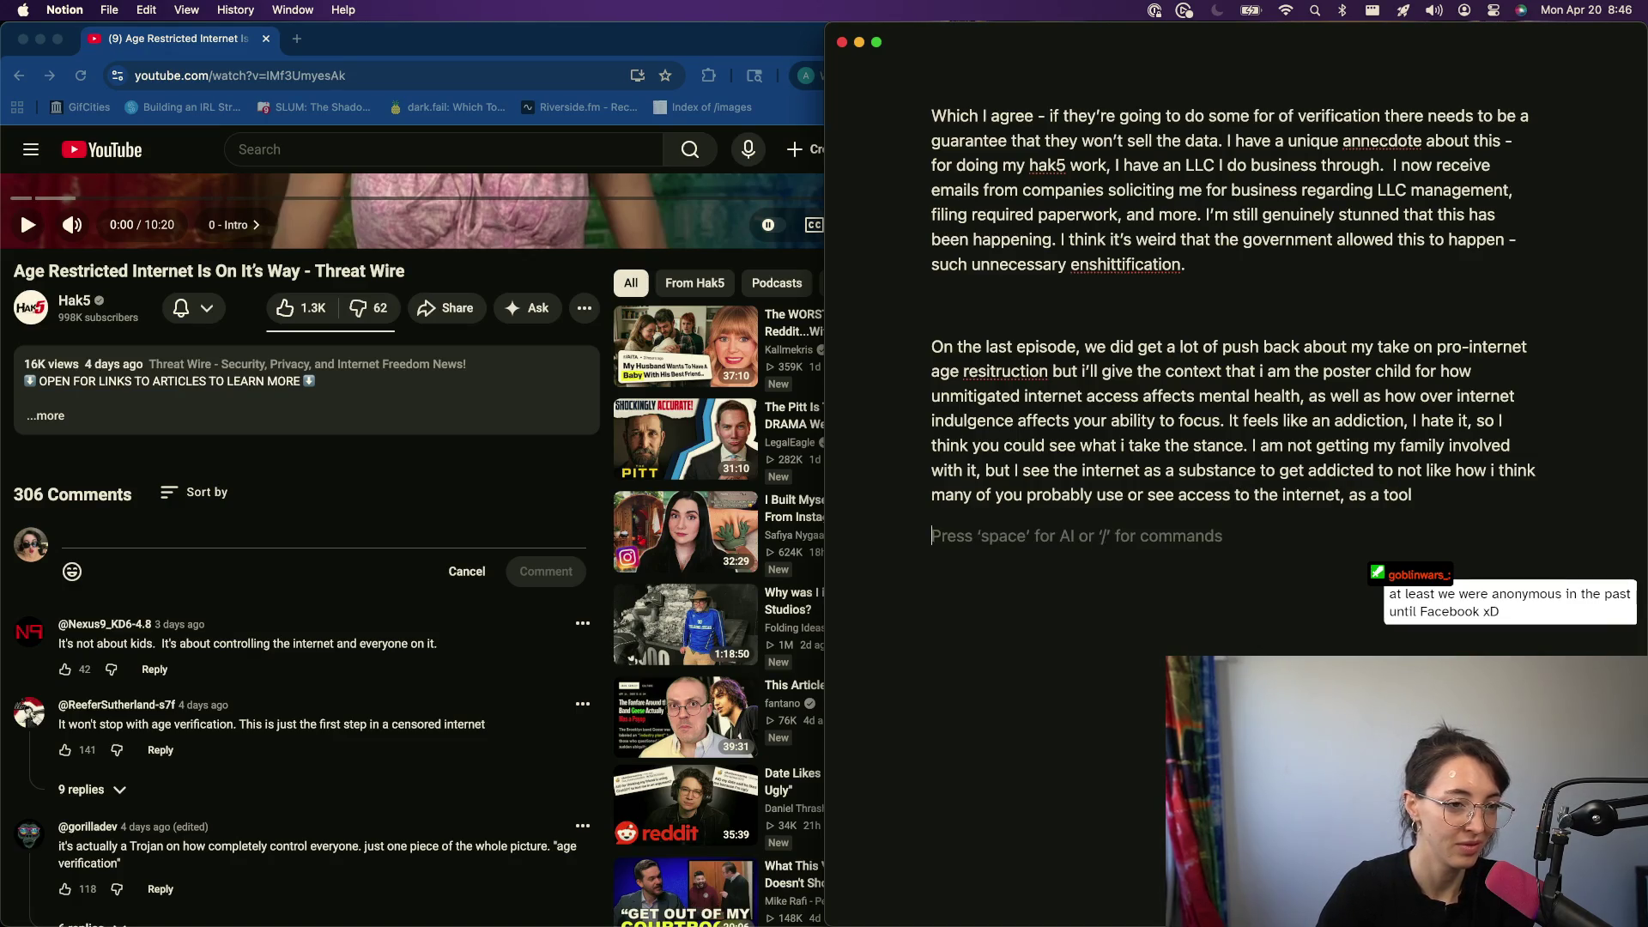
pyautogui.press('BackSpace')
pyautogui.press('BackSpace')
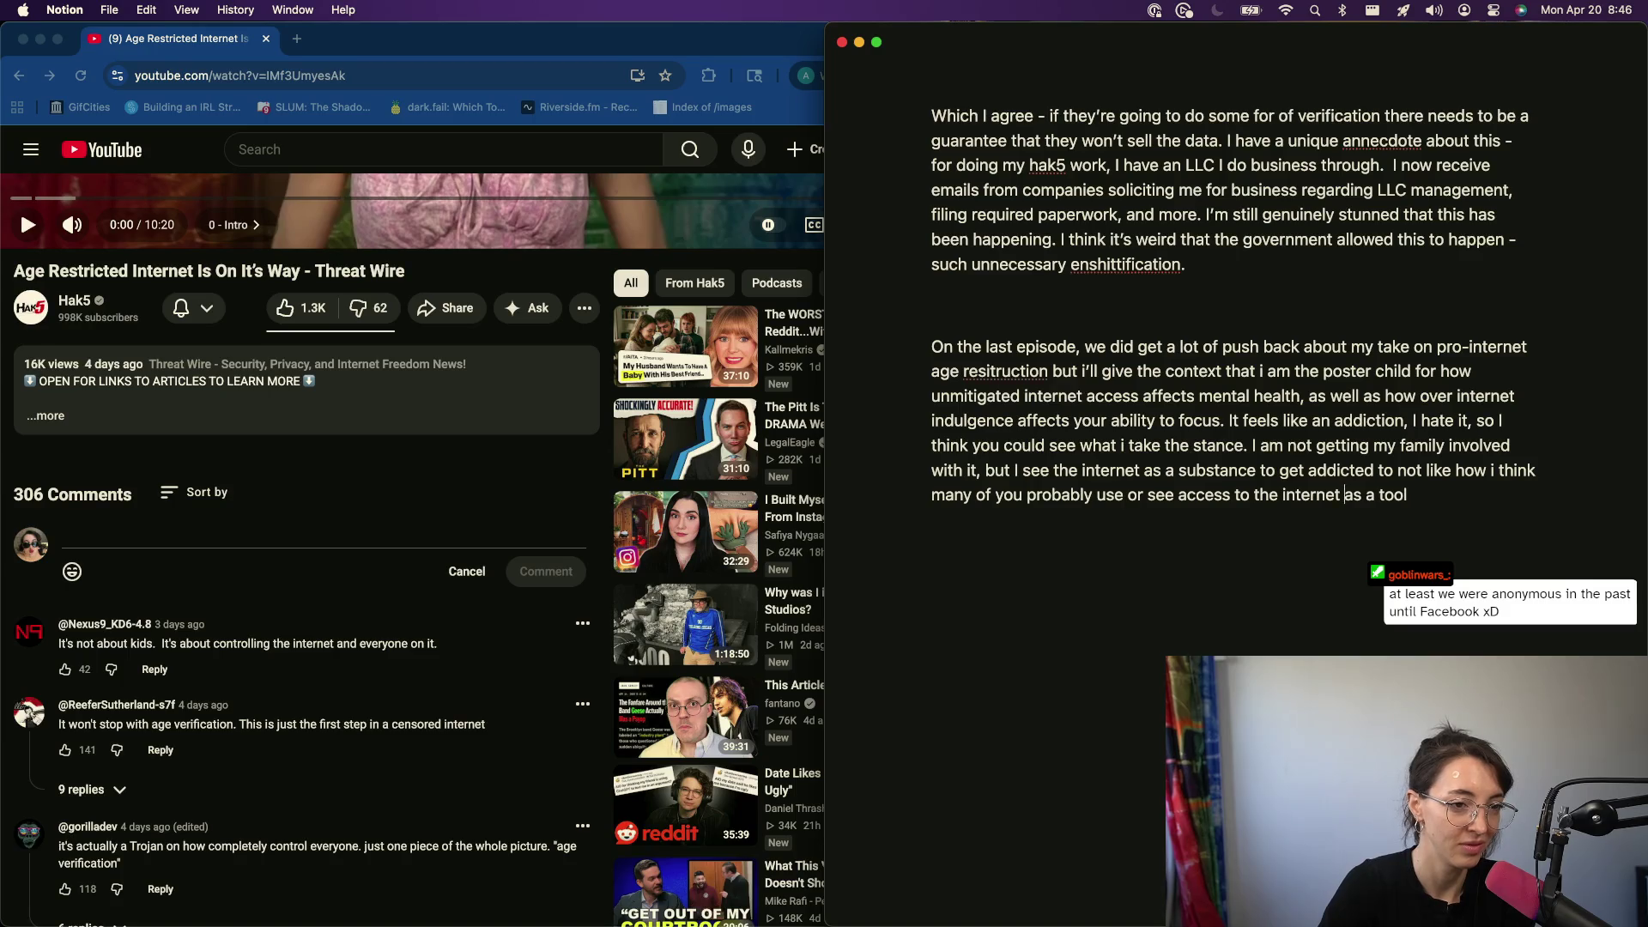
pyautogui.write('-')
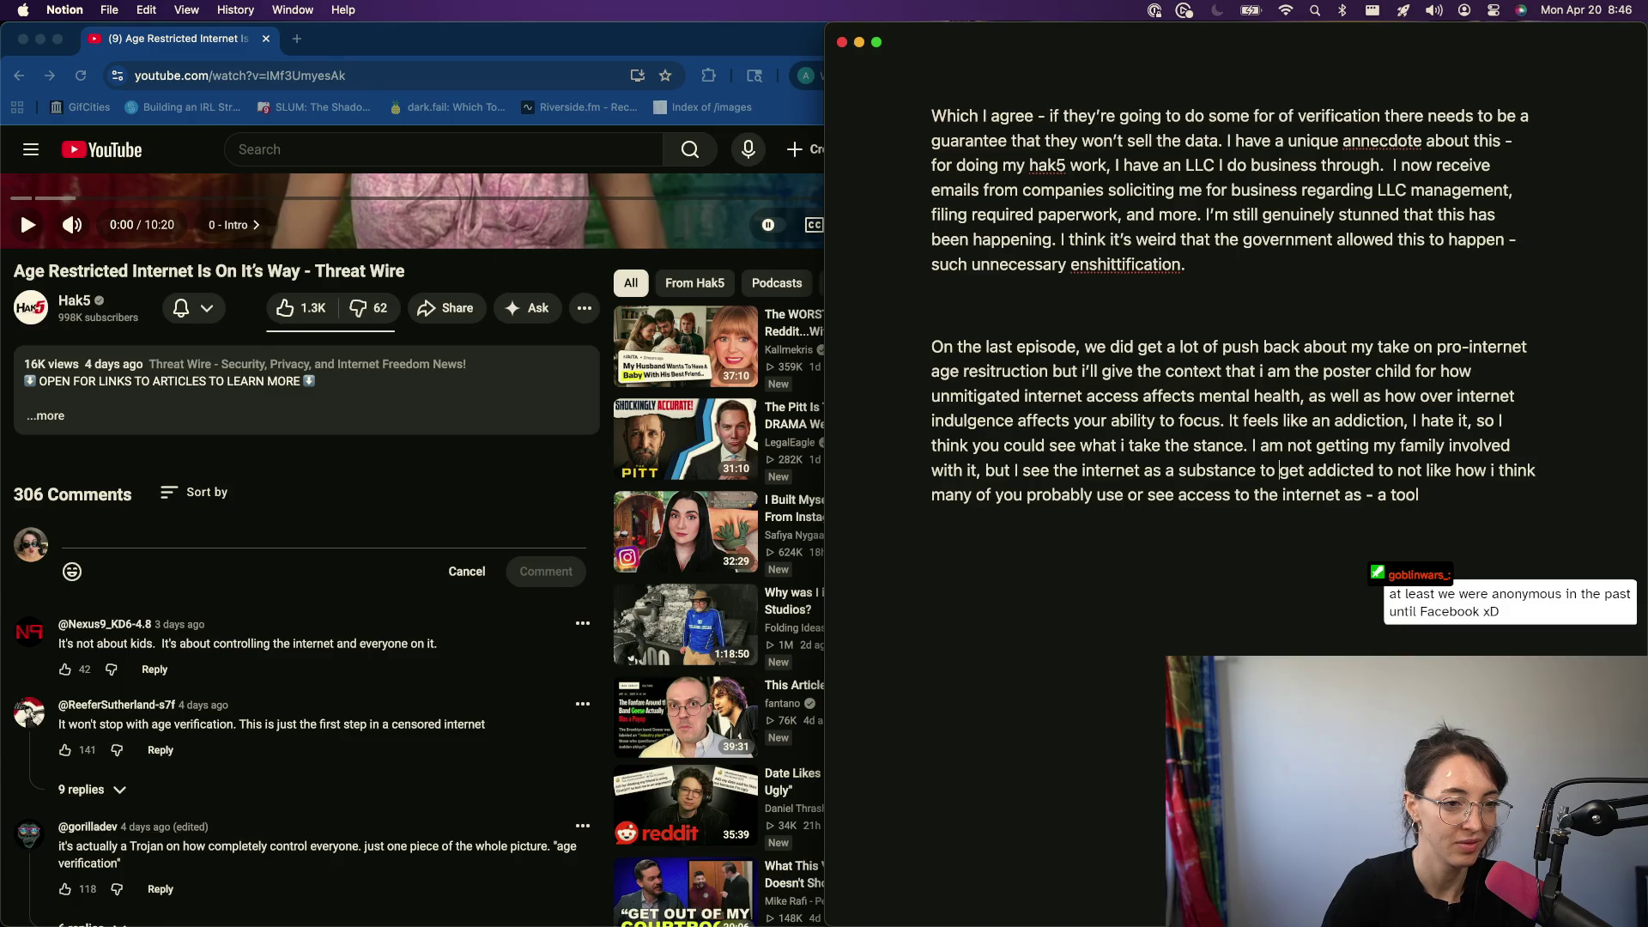
pyautogui.press('BackSpace')
pyautogui.press('BackSpace')
pyautogui.press('BackSpace')
pyautogui.write('.')
pyautogui.hotkey('shift', 'alt', 'Right')
pyautogui.hotkey('shift', 'alt', 'Right')
pyautogui.press('BackSpace')
pyautogui.write('I')
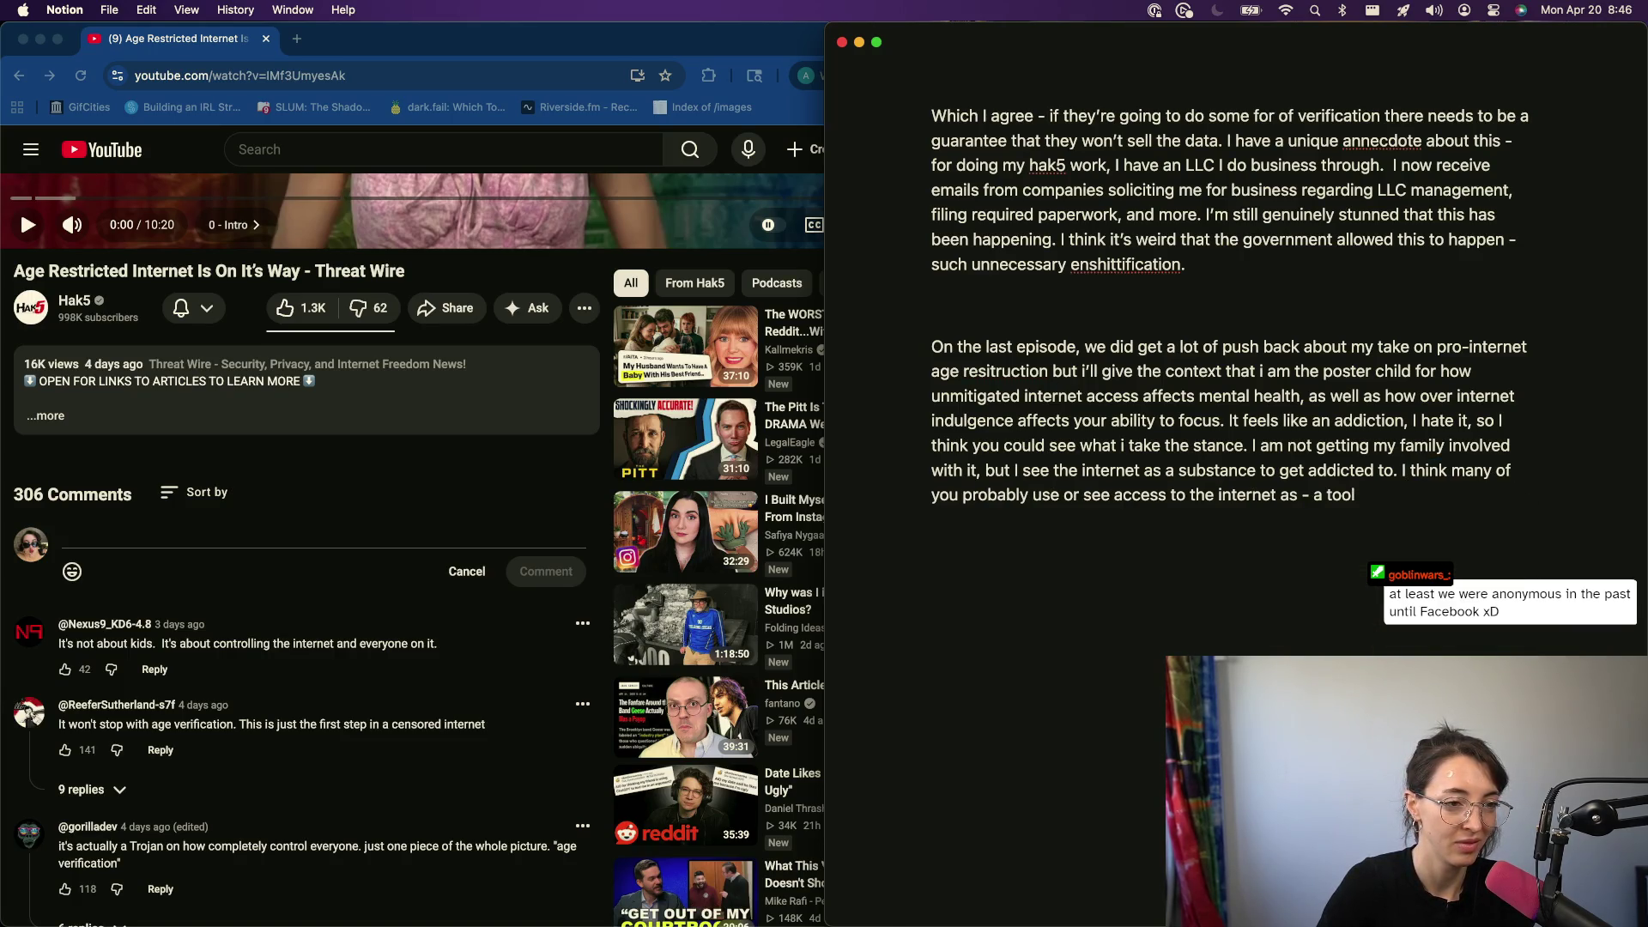
pyautogui.click(1317, 495)
pyautogui.press('BackSpace')
pyautogui.press('BackSpace')
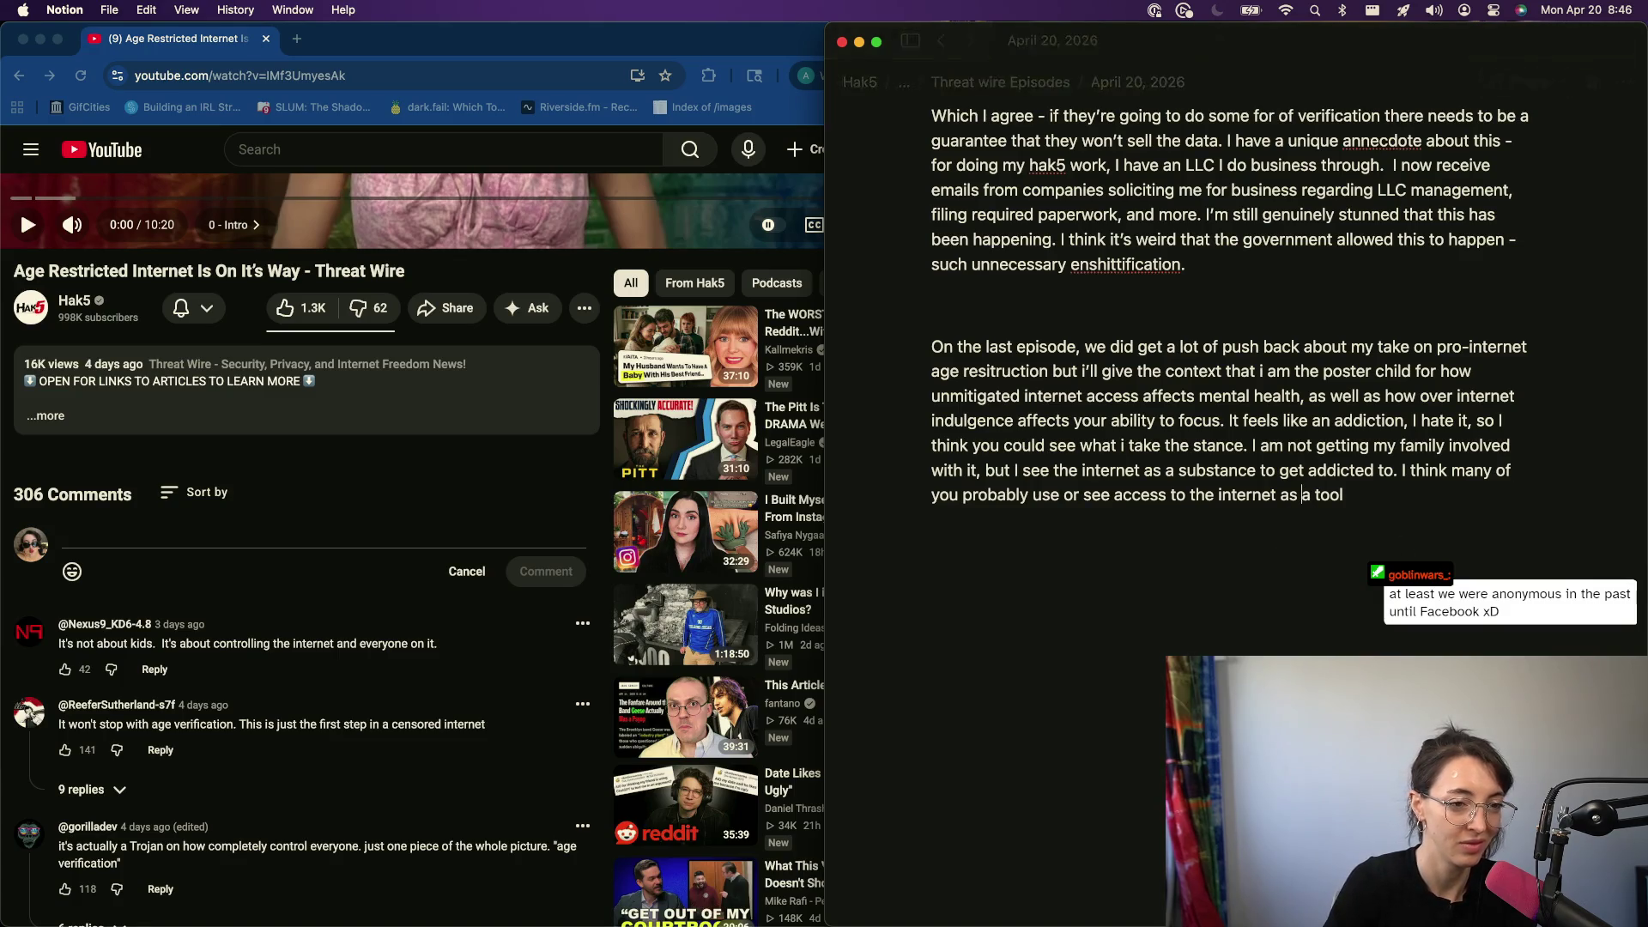
# - Cut the tool sentence and replace 'but' with 'so leave them out of it.'
pyautogui.moveTo(1361, 498); pyautogui.dragTo(1404, 472)
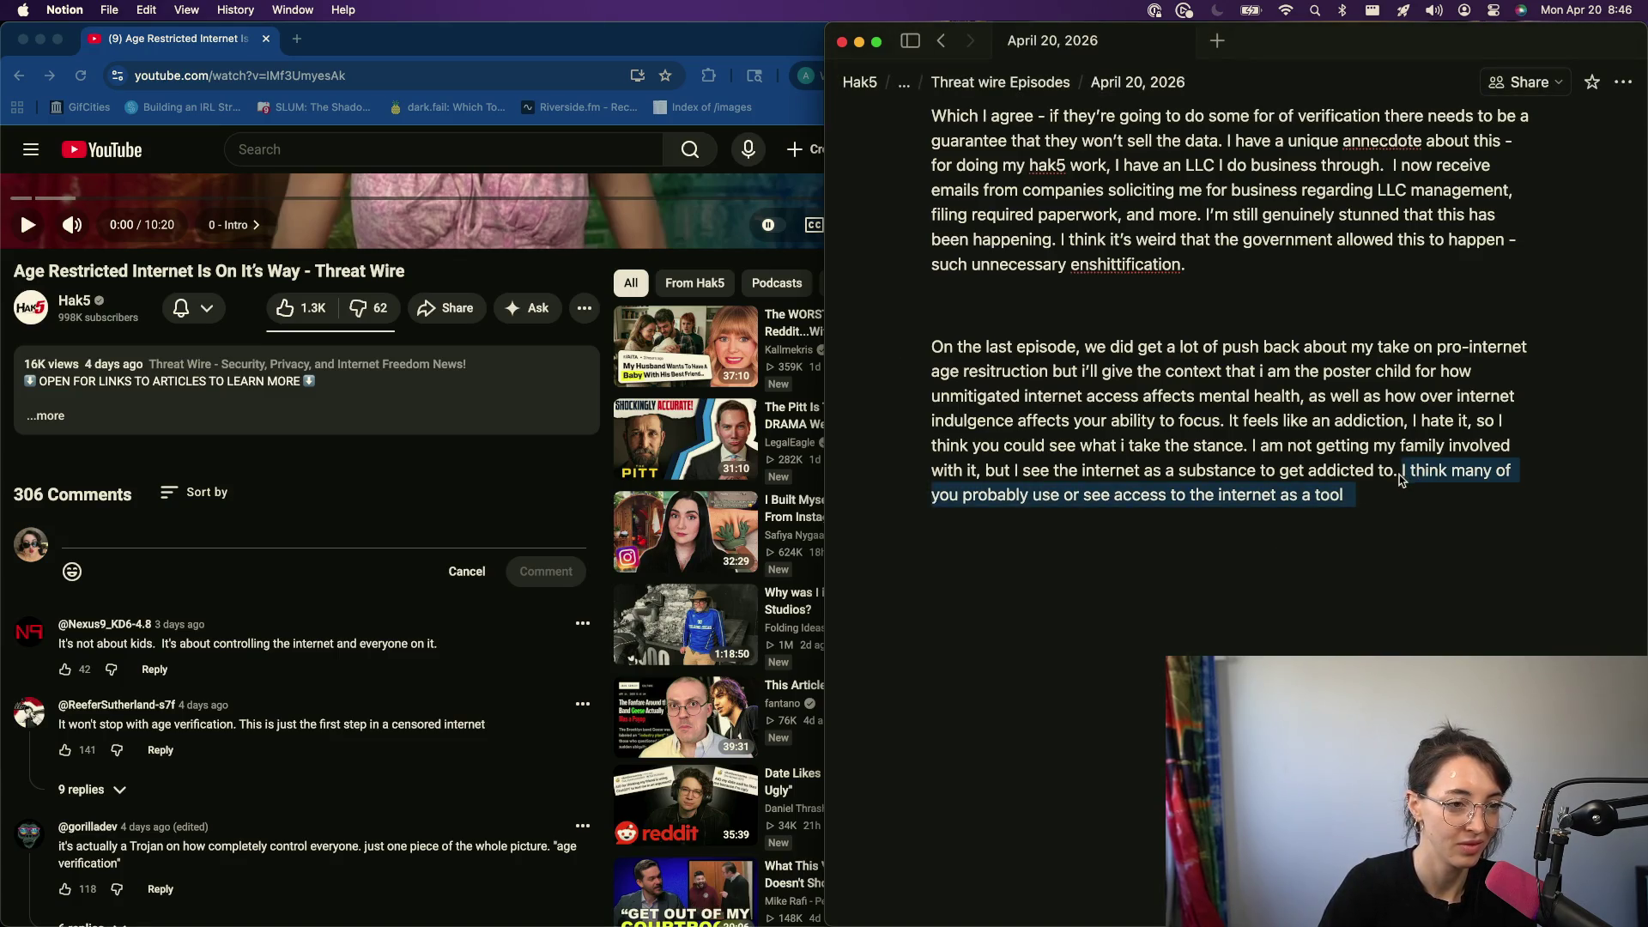
pyautogui.press('BackSpace')
pyautogui.doubleClick(998, 470)
pyautogui.press('BackSpace')
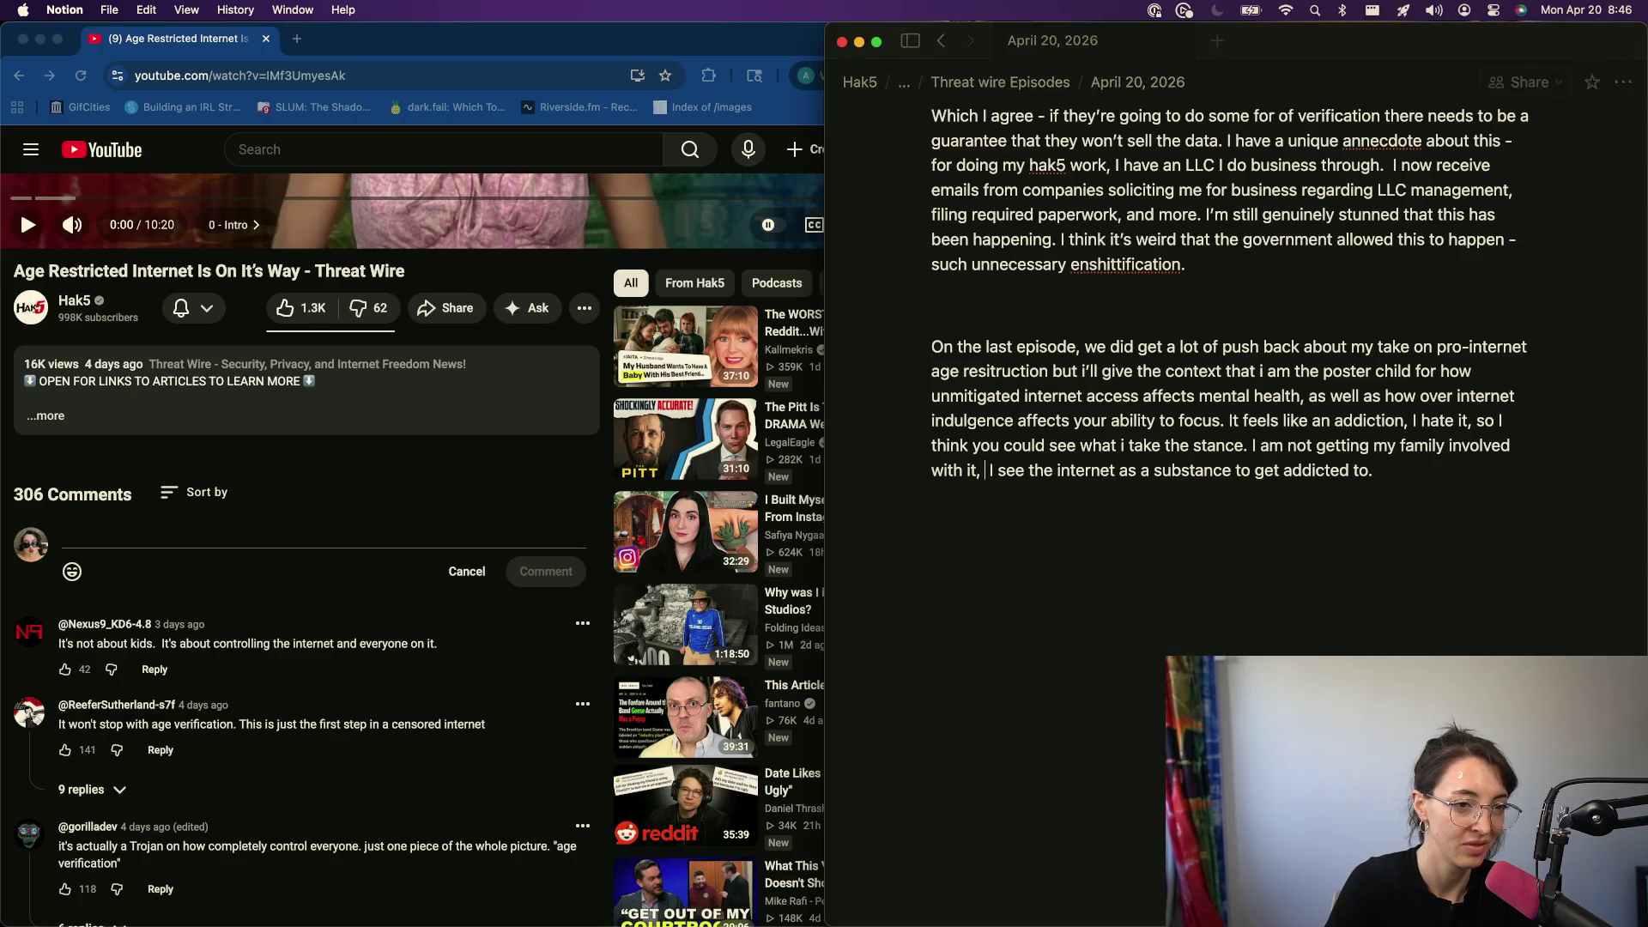
pyautogui.press('BackSpace')
pyautogui.write('so I w')
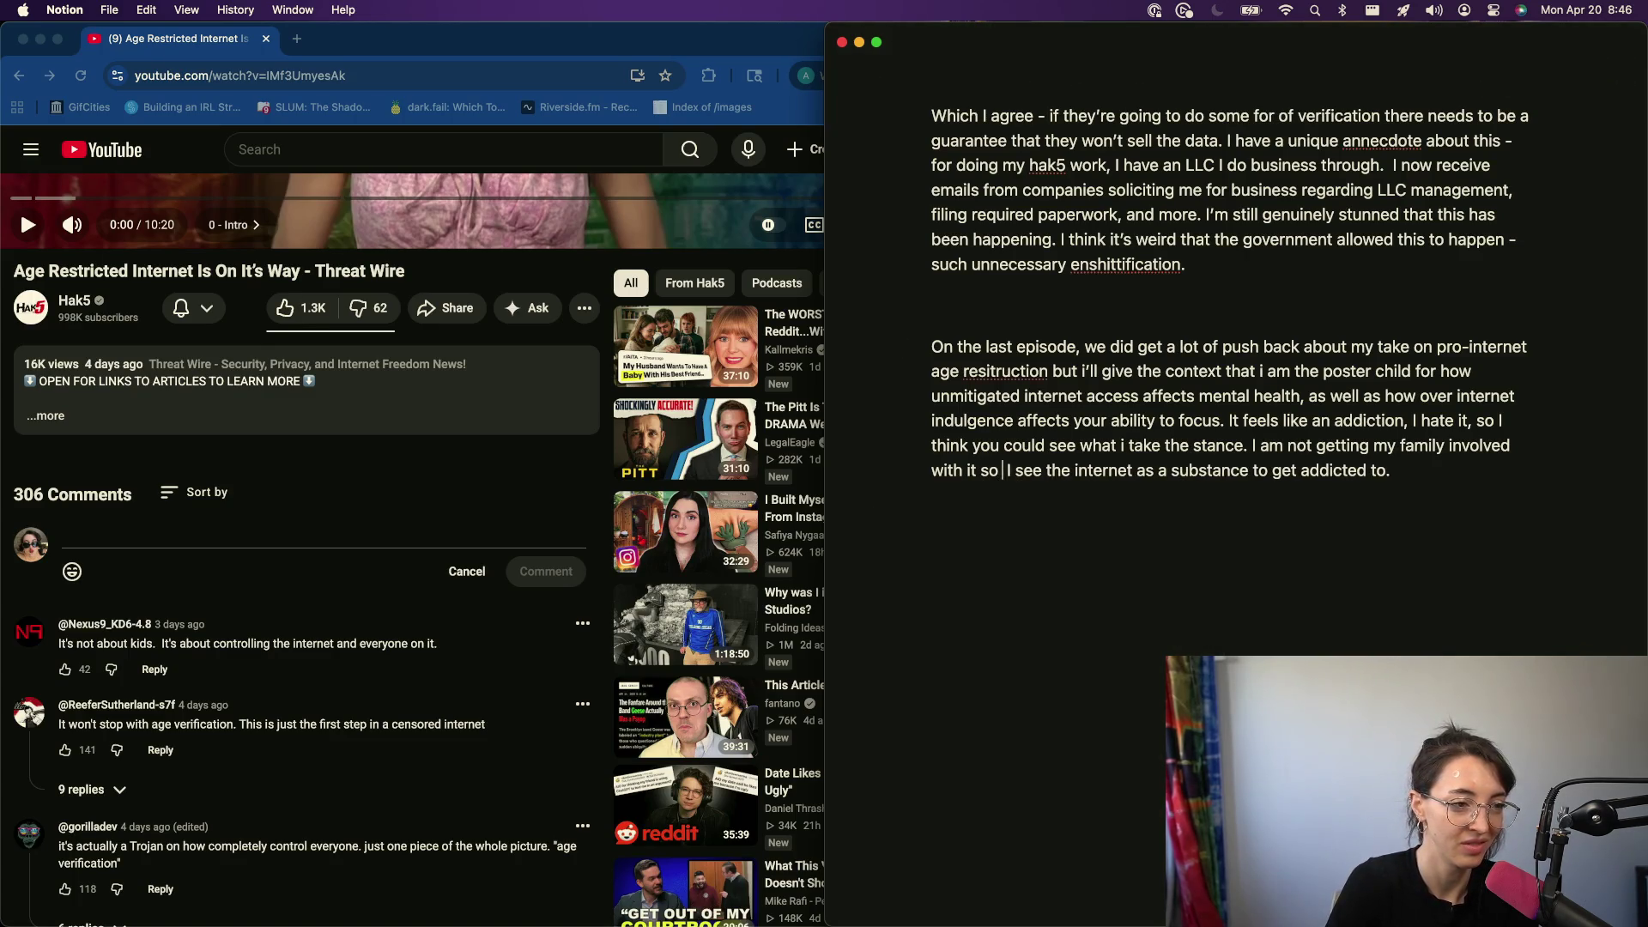
pyautogui.press('BackSpace')
pyautogui.press('BackSpace')
pyautogui.press('BackSpace')
pyautogui.press('BackSpace')
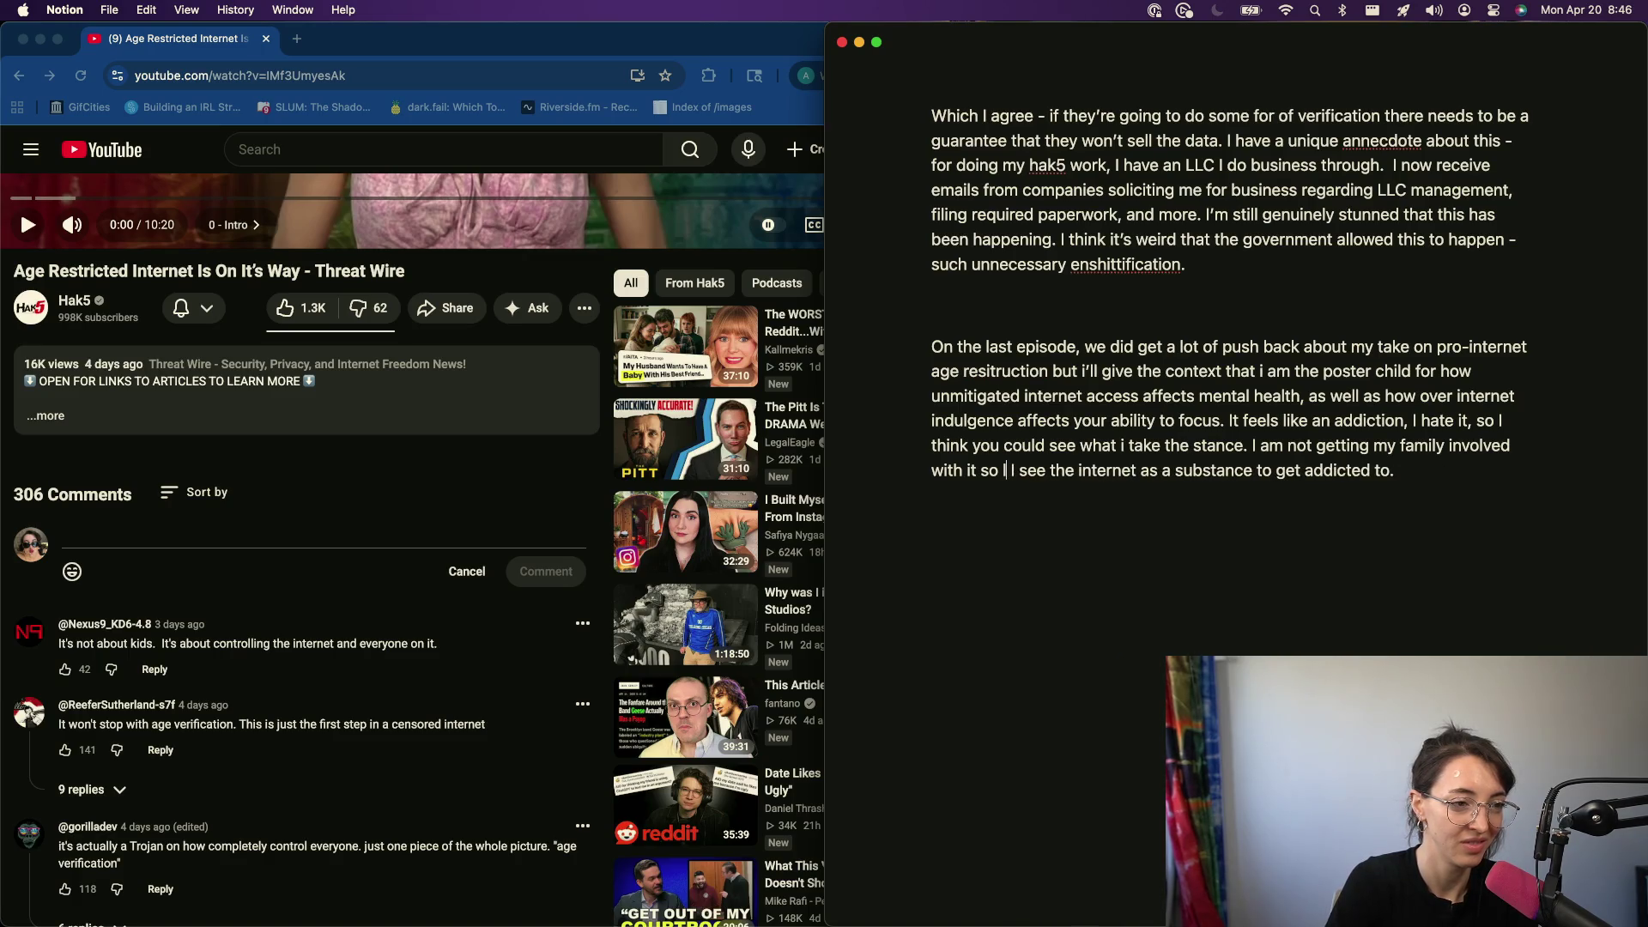
pyautogui.write('laIEAVE')
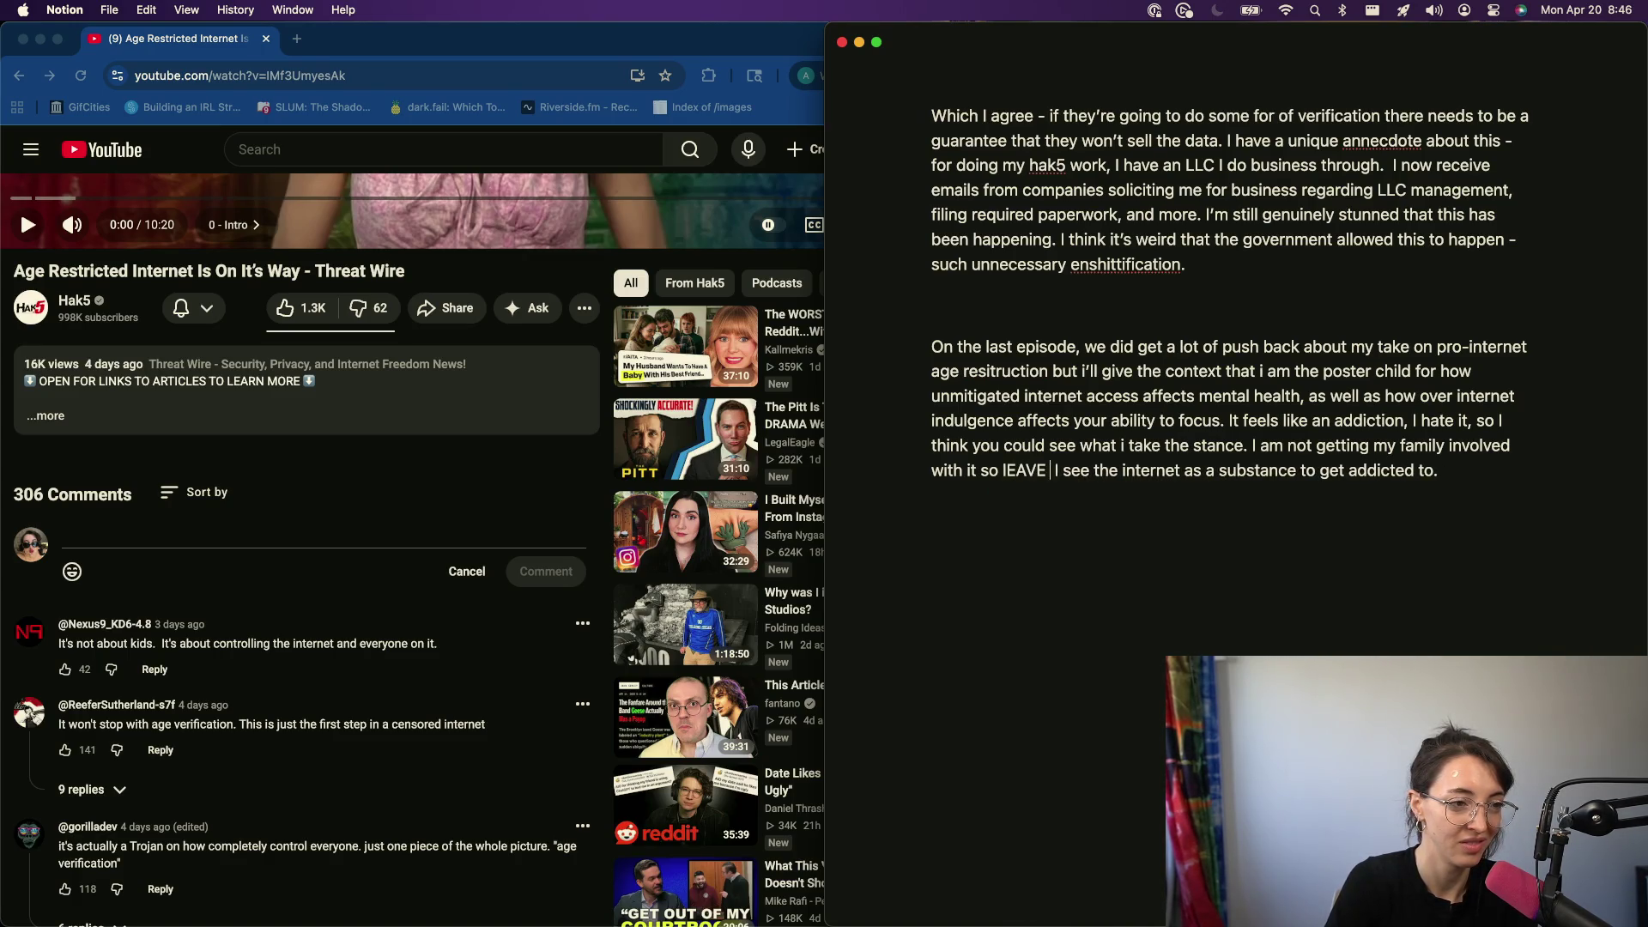
pyautogui.press('BackSpace')
pyautogui.press('BackSpace')
pyautogui.press('BackSpace')
pyautogui.write('eave them out of it. but')
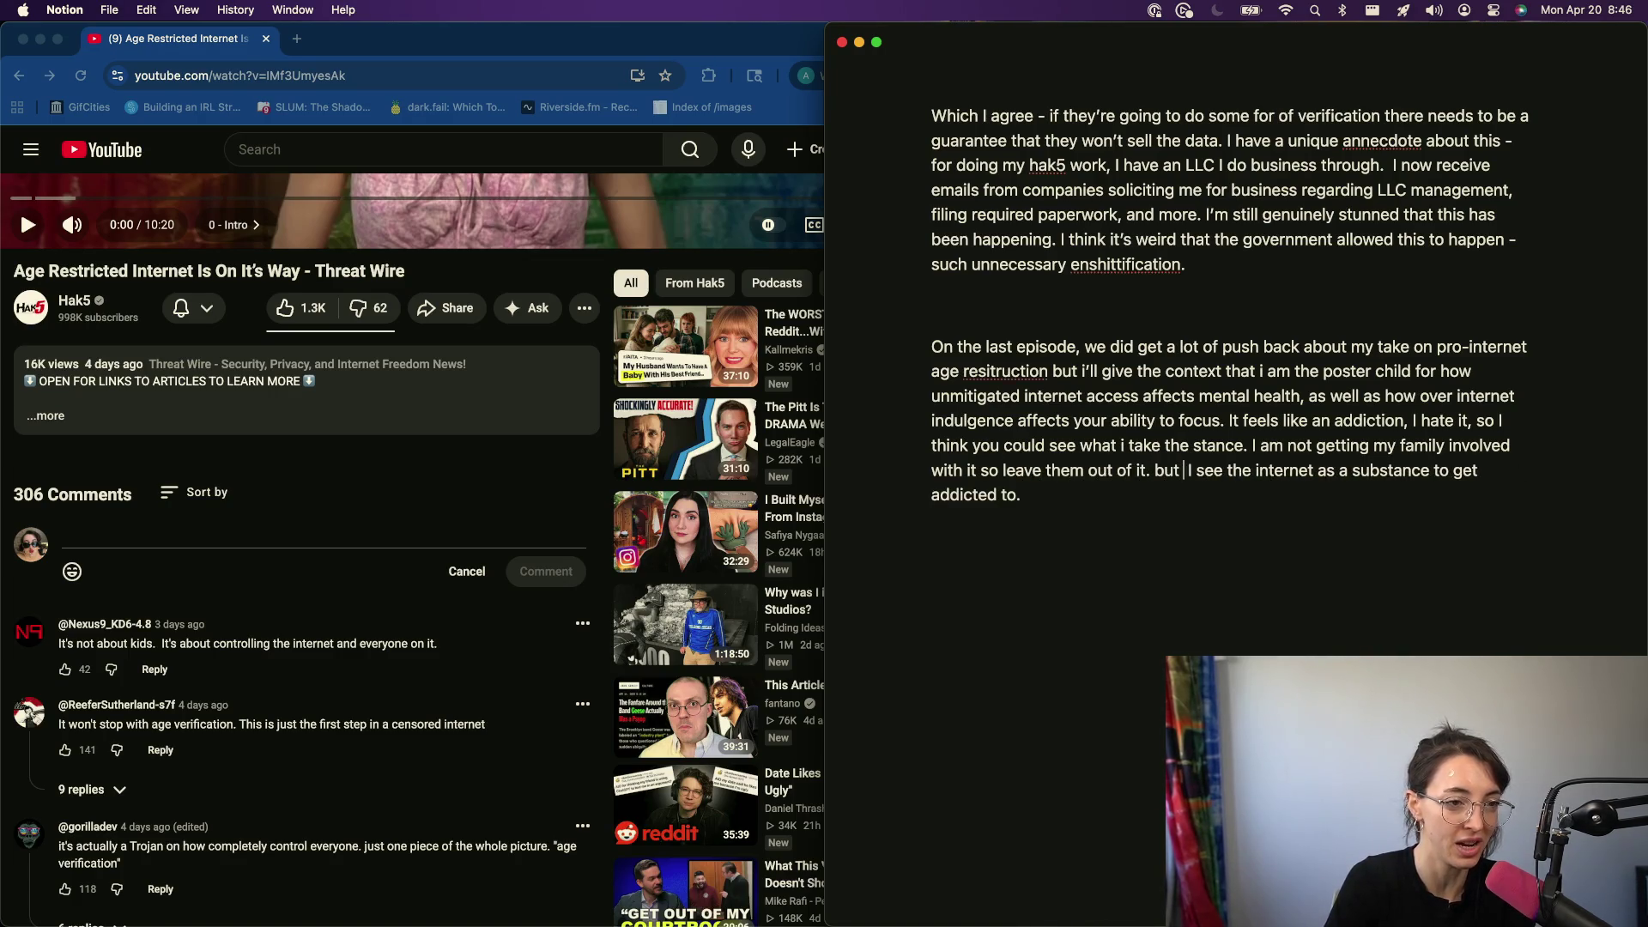
# - Paste the tool sentence back before the addiction sentence and add 'Knowing how to be independent of the internet is important.'
pyautogui.press('BackSpace')
pyautogui.press('BackSpace')
pyautogui.press('BackSpace')
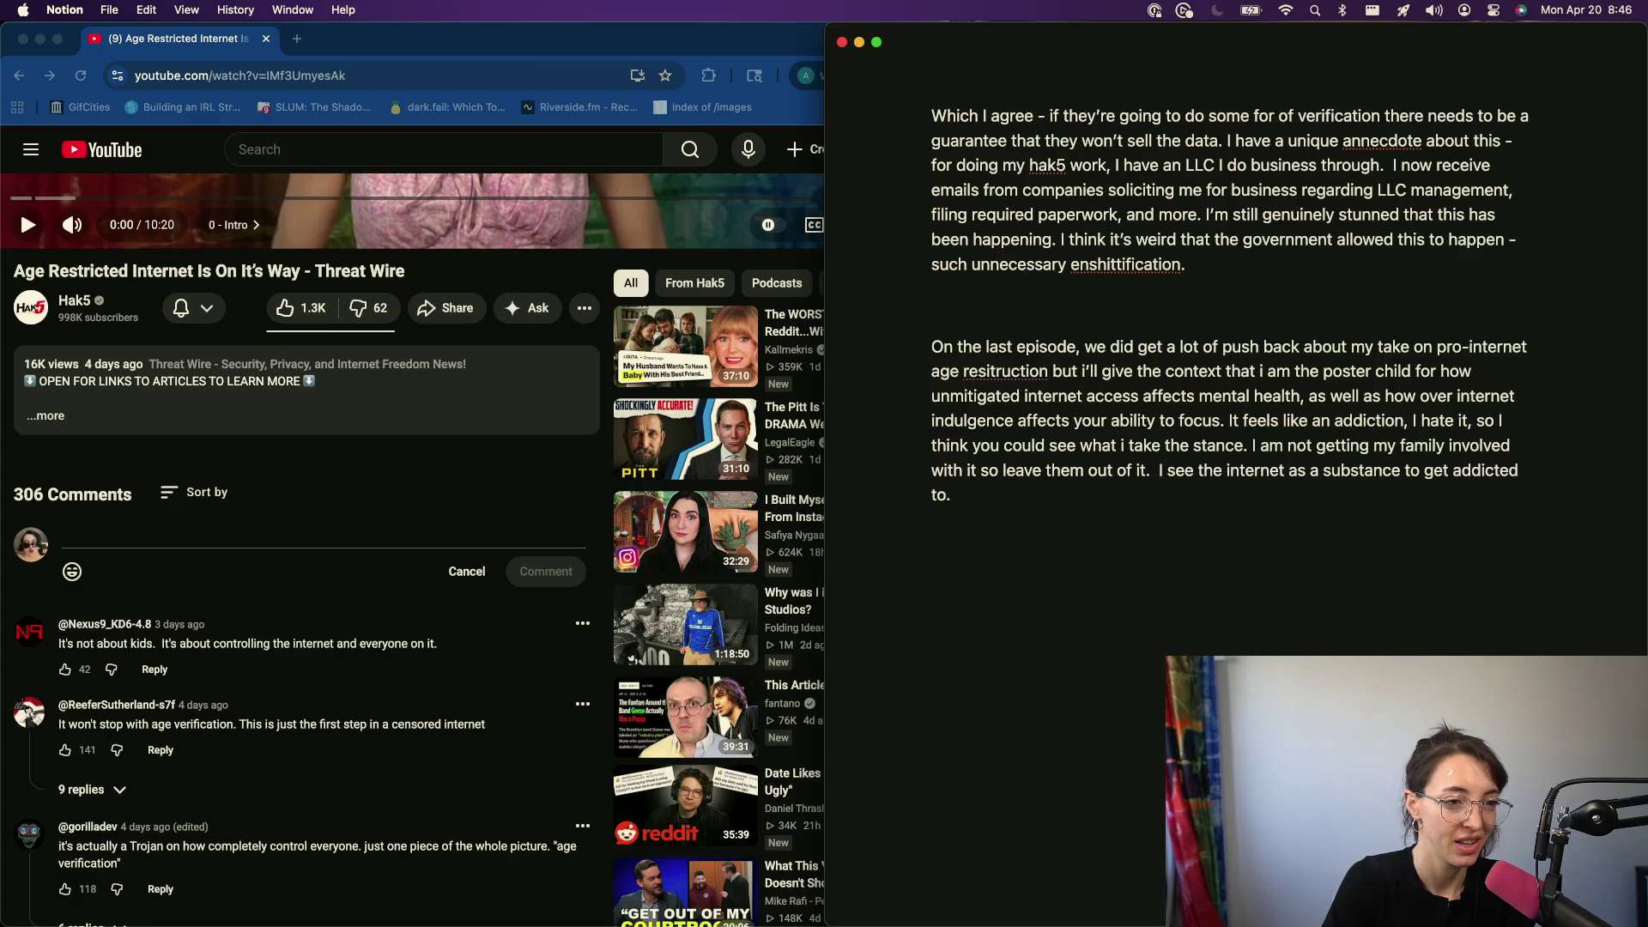
pyautogui.write('I think many of you probably use or see access to the internet as a tool')
pyautogui.press('Delete')
pyautogui.write('.')
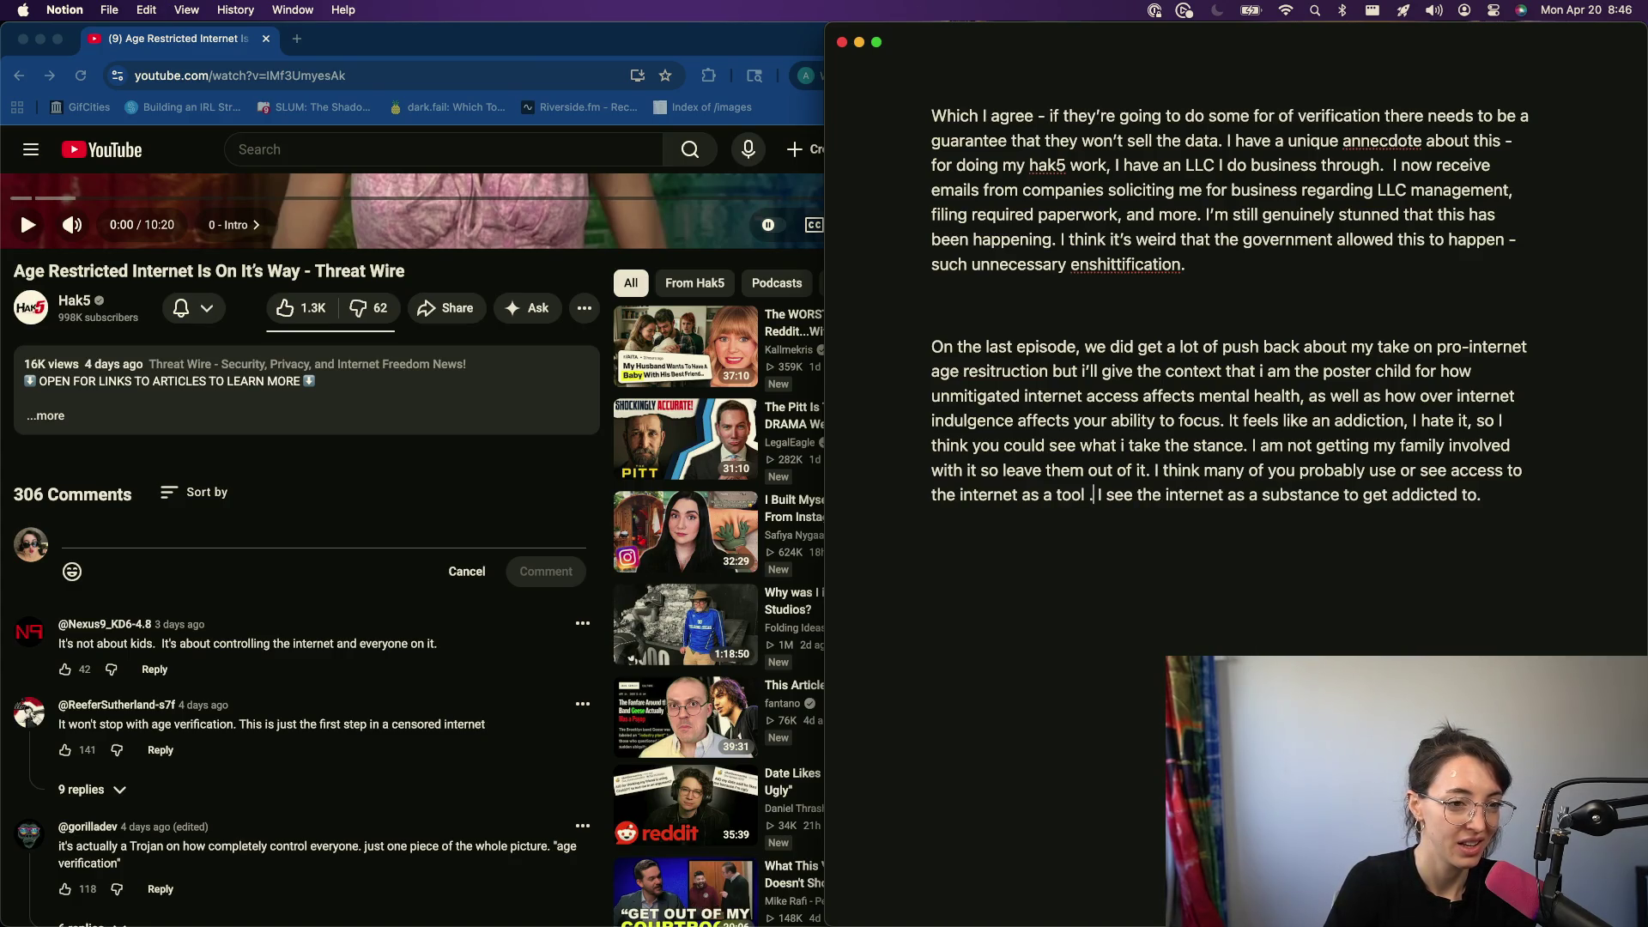
pyautogui.press('Delete')
pyautogui.press('super+Right')
pyautogui.write('Knowing how to be')
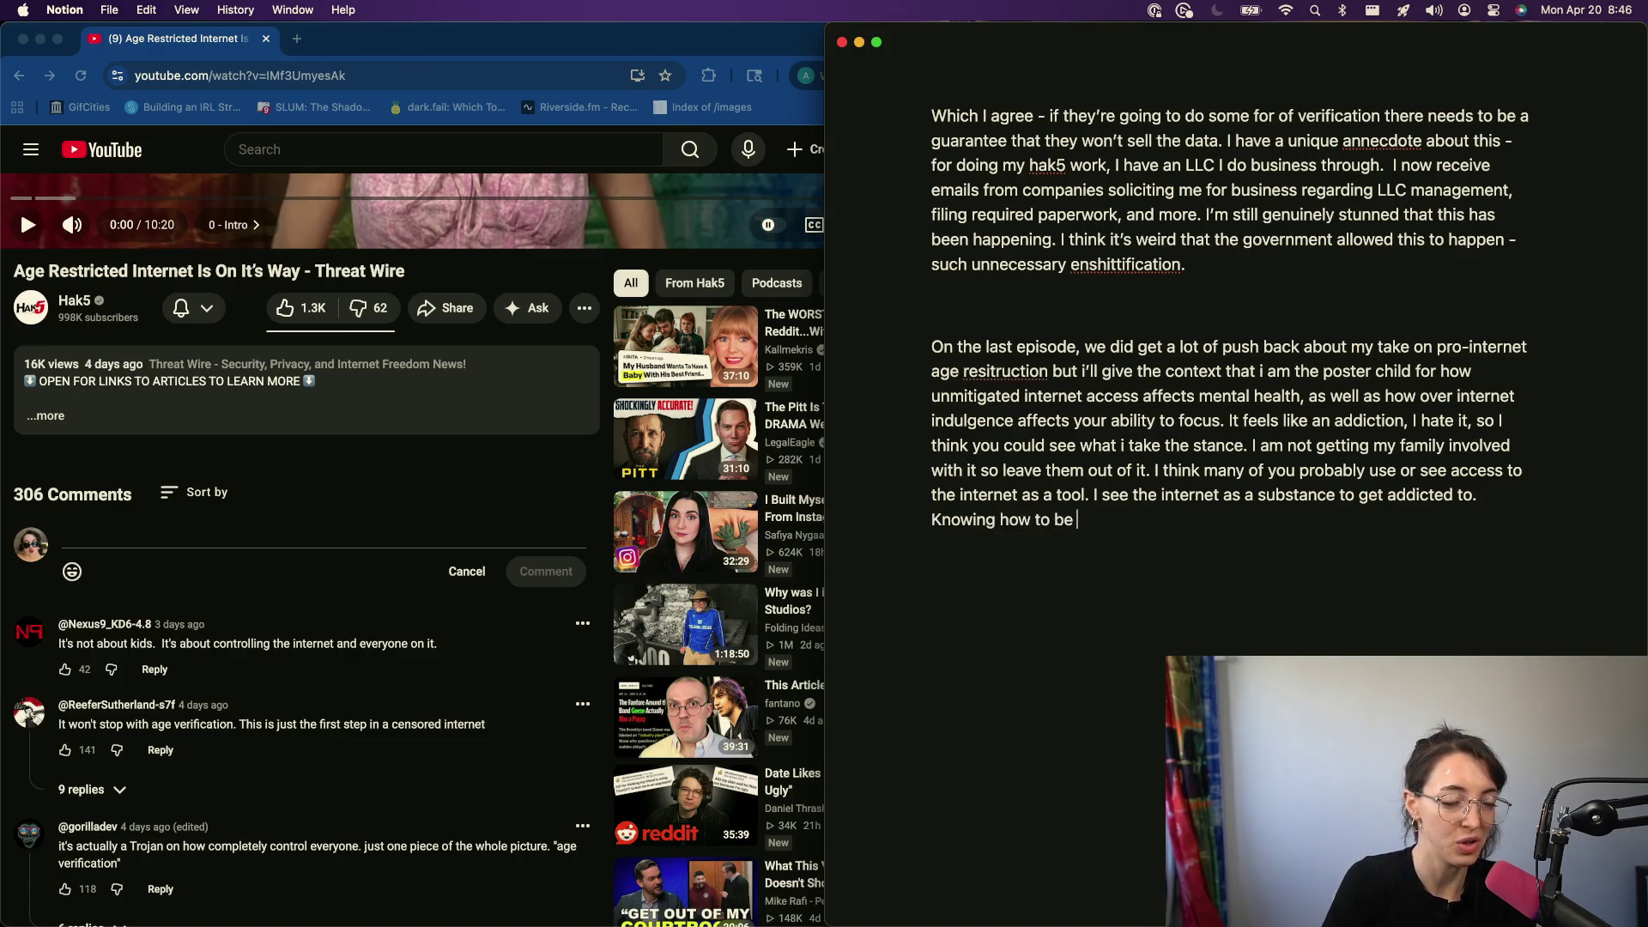
pyautogui.write(' independent on')
pyautogui.press('BackSpace')
pyautogui.write('f the internet is important.')
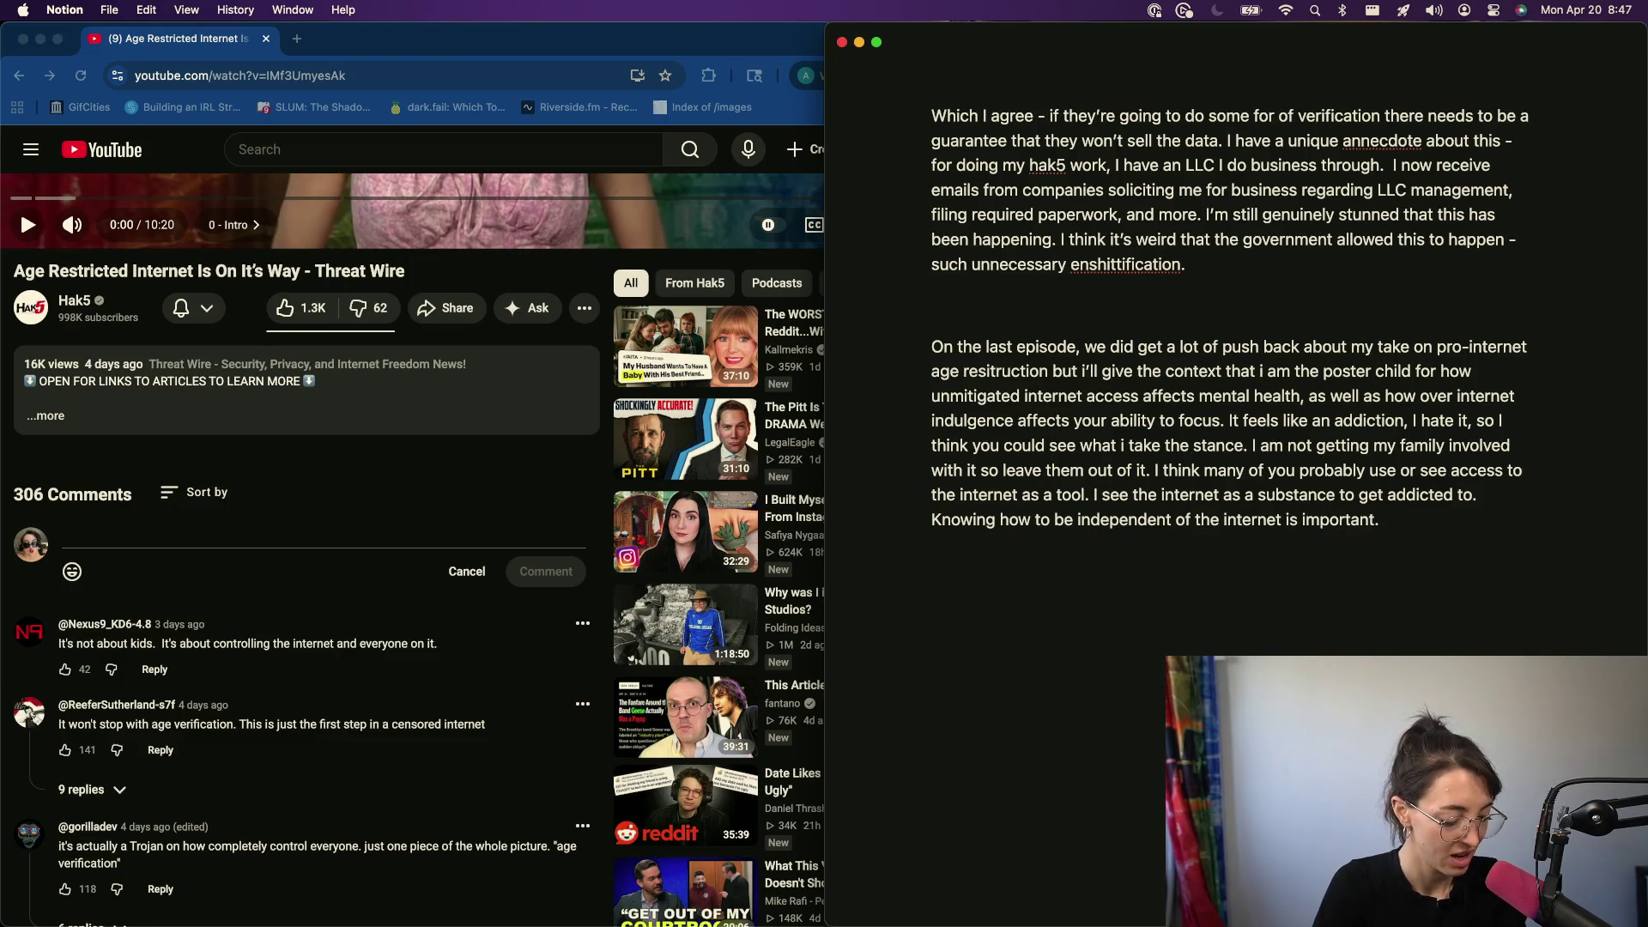